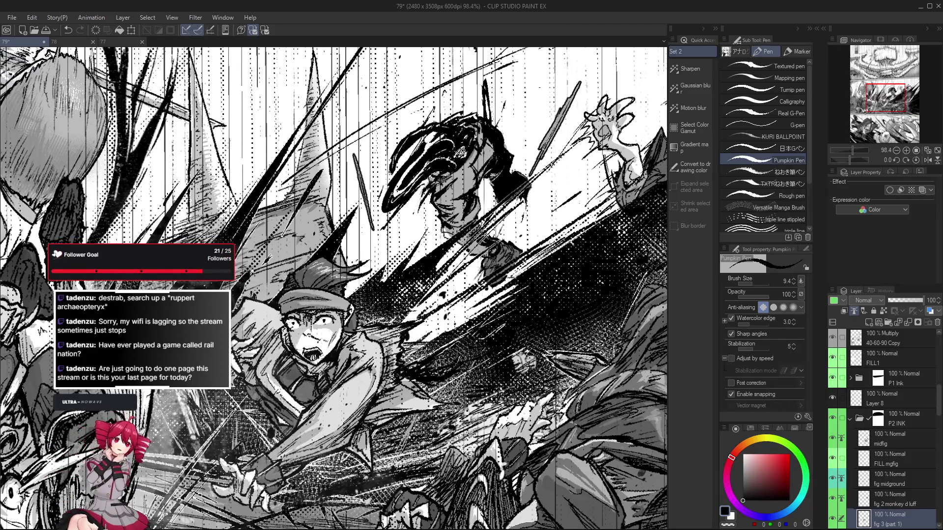
- Zoom out to view the whole page and scroll across the middle panel
{"action": "key", "text": "ctrl+minus"}
{"action": "key", "text": "ctrl+minus"}
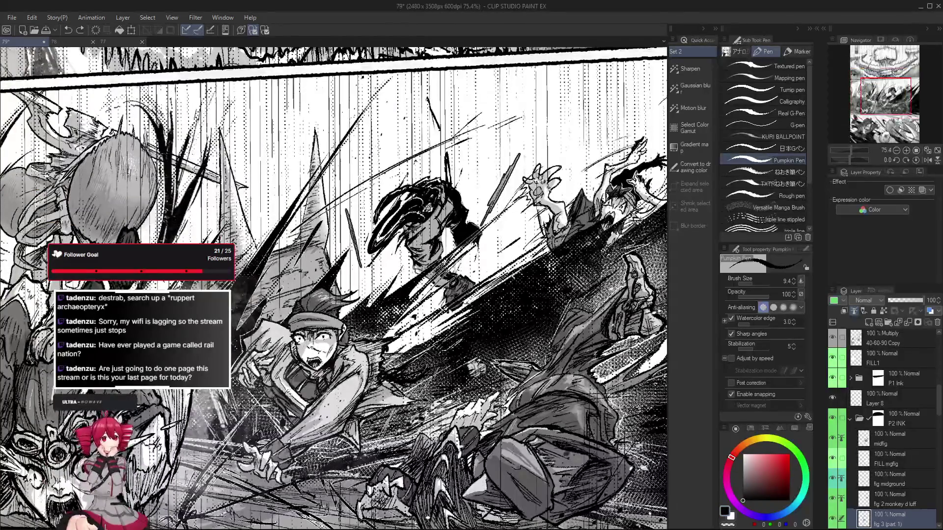
{"action": "key", "text": "ctrl+minus"}
{"action": "key", "text": "ctrl+minus"}
{"action": "key", "text": "ctrl+minus"}
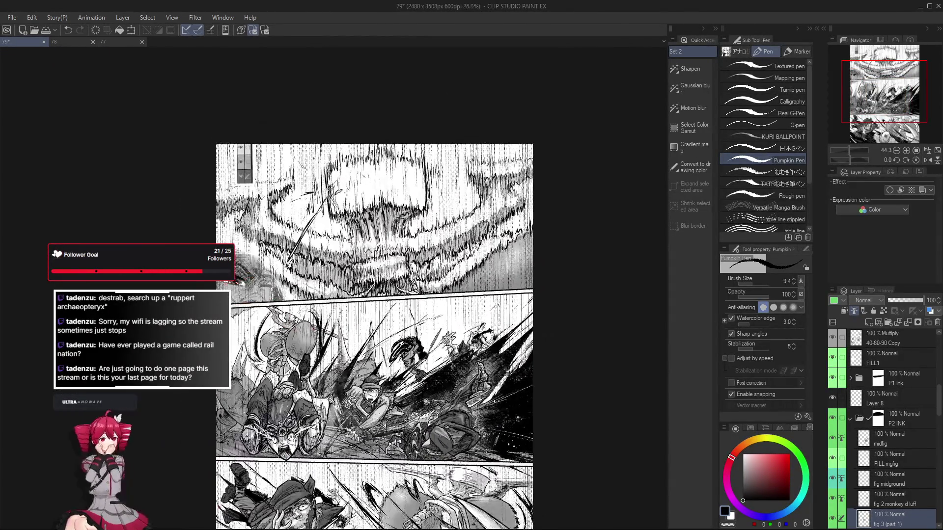
{"action": "scroll", "coordinate": [374, 329], "scroll_direction": "down", "scroll_amount": 1}
{"action": "scroll", "coordinate": [351, 424], "scroll_direction": "up", "scroll_amount": 4}
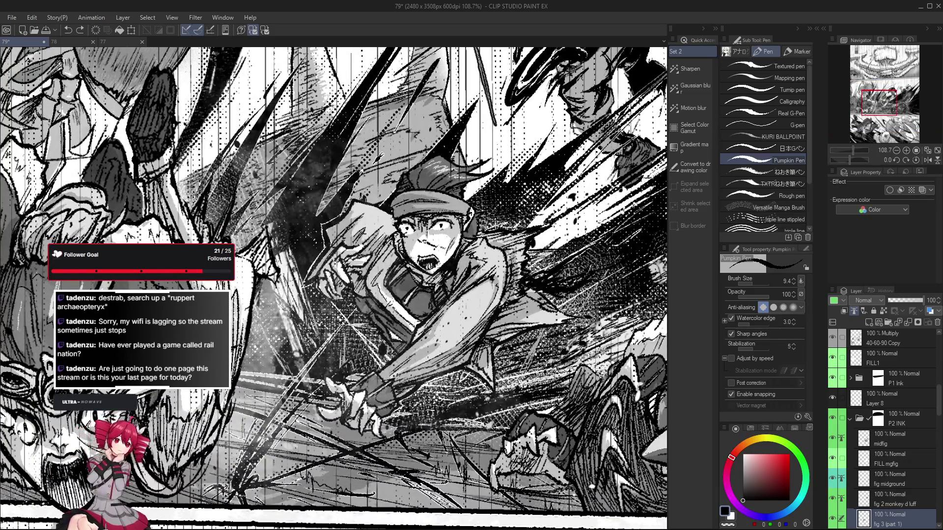
{"action": "scroll", "coordinate": [357, 429], "scroll_direction": "down", "scroll_amount": 3}
{"action": "scroll", "coordinate": [357, 429], "scroll_direction": "up", "scroll_amount": 2}
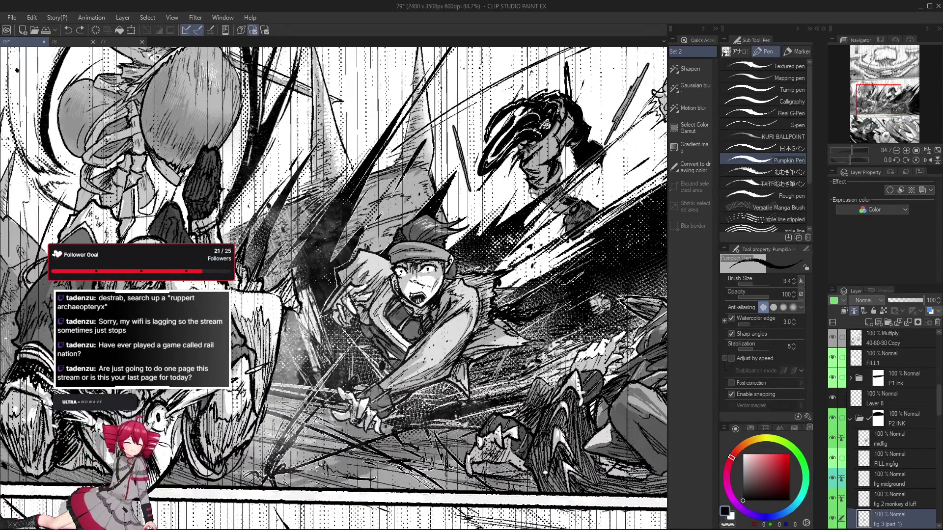
{"action": "scroll", "coordinate": [357, 428], "scroll_direction": "down", "scroll_amount": 3}
{"action": "scroll", "coordinate": [357, 428], "scroll_direction": "up", "scroll_amount": 3}
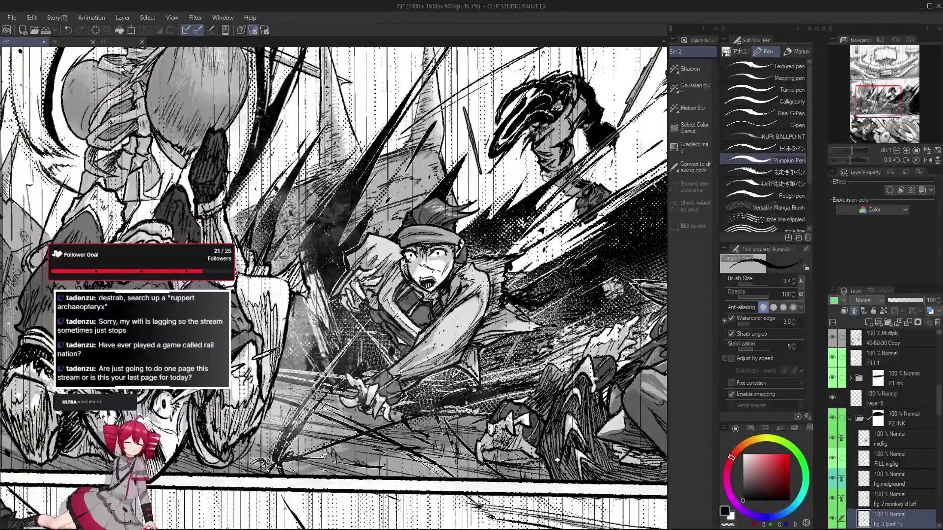
{"action": "scroll", "coordinate": [357, 429], "scroll_direction": "down", "scroll_amount": 3}
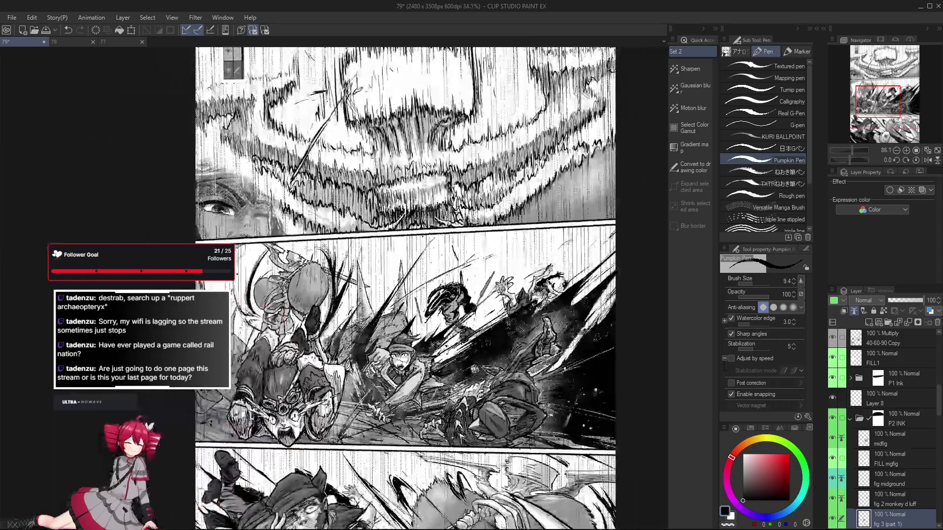
{"action": "scroll", "coordinate": [357, 428], "scroll_direction": "up", "scroll_amount": 2}
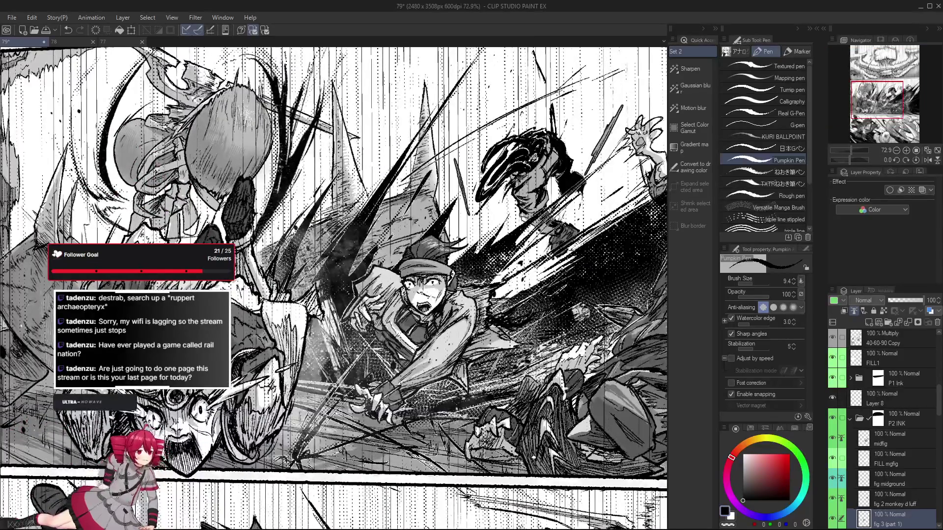
{"action": "scroll", "coordinate": [357, 428], "scroll_direction": "down", "scroll_amount": 3}
{"action": "scroll", "coordinate": [357, 428], "scroll_direction": "up", "scroll_amount": 3}
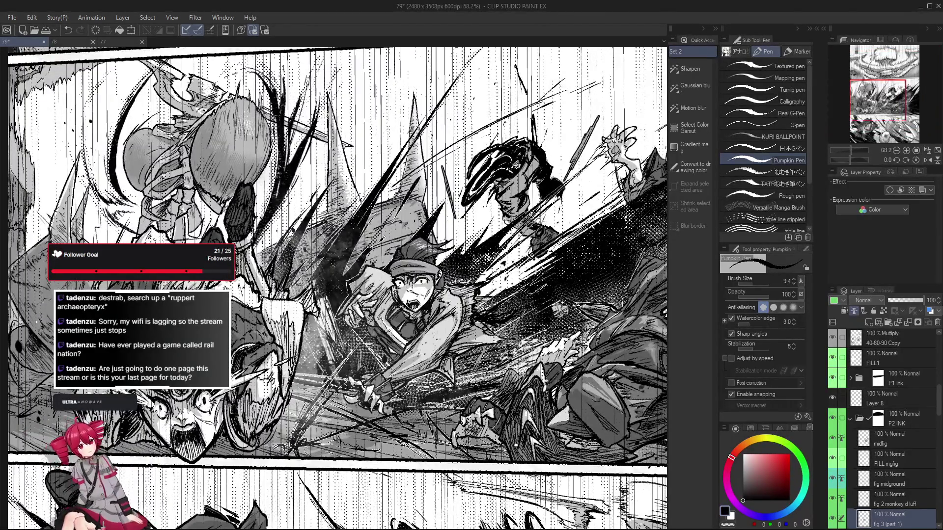
{"action": "scroll", "coordinate": [385, 398], "scroll_direction": "up", "scroll_amount": 2}
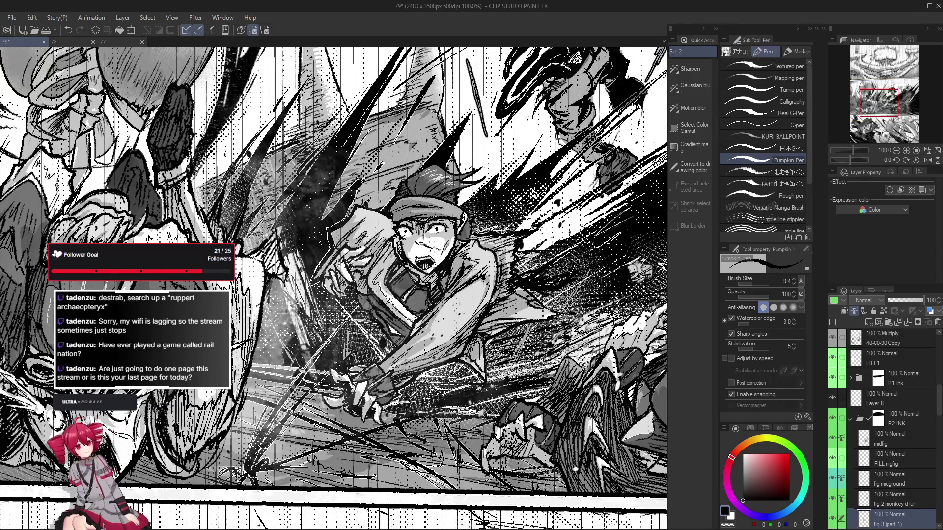
{"action": "scroll", "coordinate": [385, 395], "scroll_direction": "down", "scroll_amount": 3}
{"action": "scroll", "coordinate": [390, 375], "scroll_direction": "up", "scroll_amount": 1}
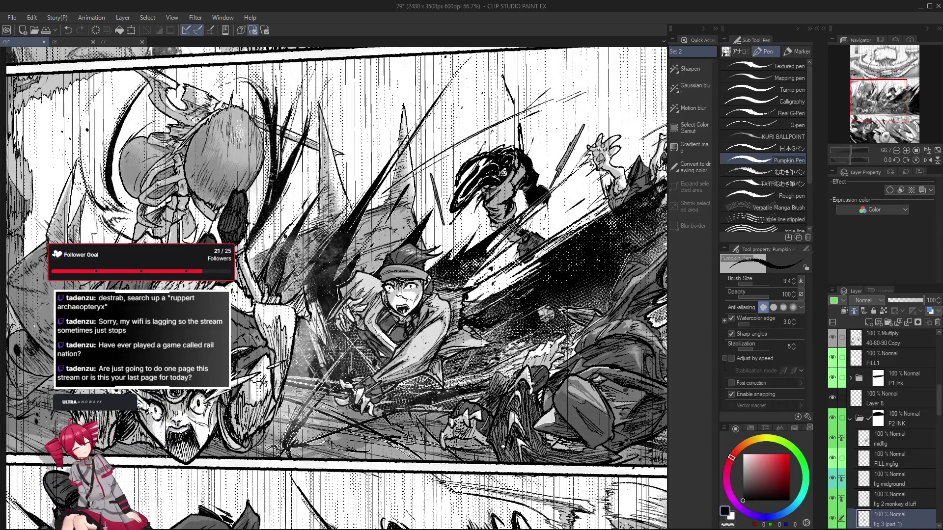
{"action": "scroll", "coordinate": [402, 349], "scroll_direction": "down", "scroll_amount": 1}
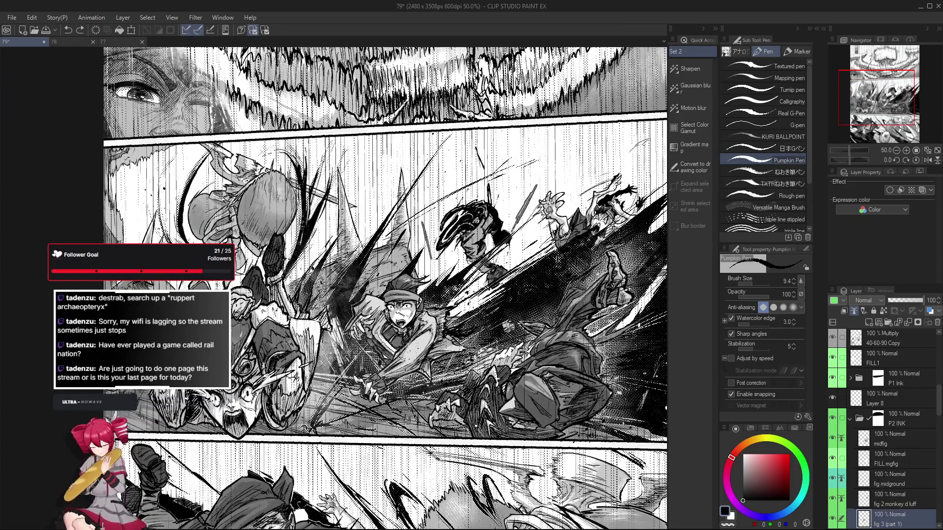
{"action": "scroll", "coordinate": [403, 353], "scroll_direction": "up", "scroll_amount": 1}
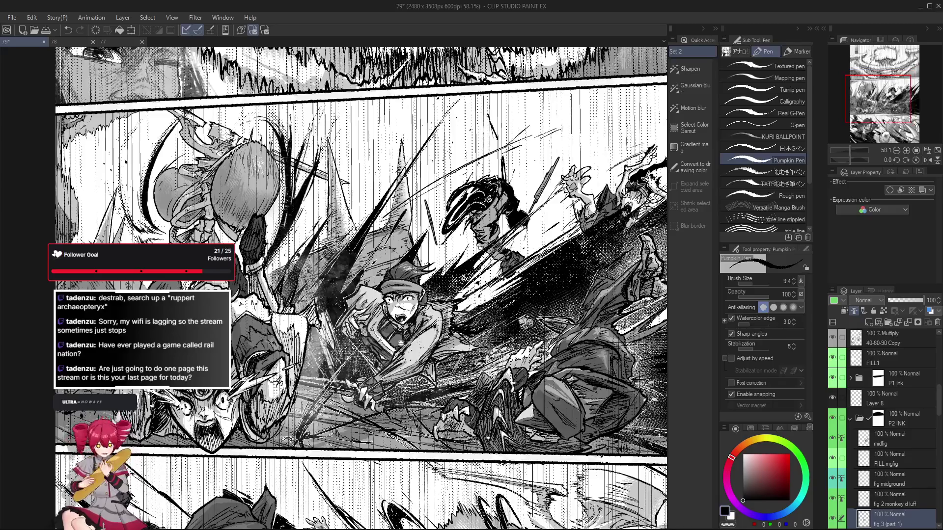
{"action": "scroll", "coordinate": [400, 342], "scroll_direction": "up", "scroll_amount": 1}
{"action": "scroll", "coordinate": [395, 337], "scroll_direction": "down", "scroll_amount": 1}
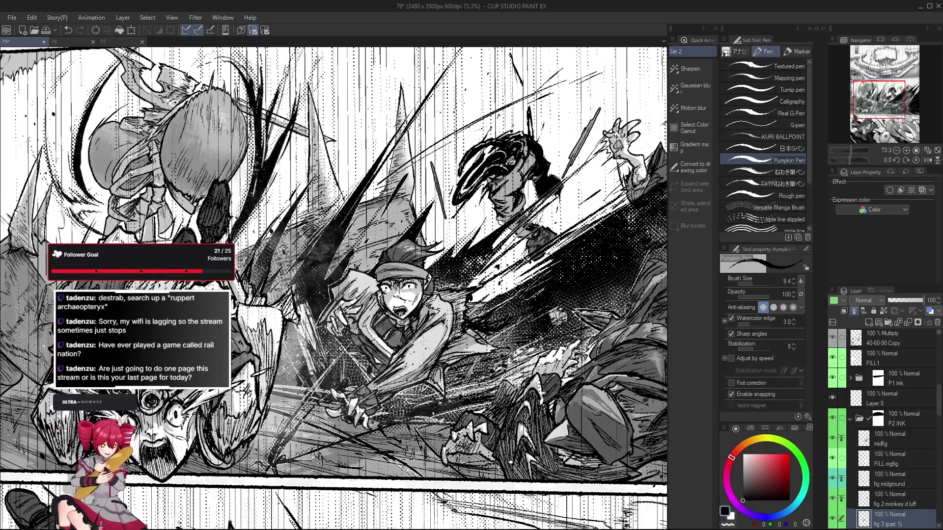
{"action": "scroll", "coordinate": [385, 322], "scroll_direction": "down", "scroll_amount": 1}
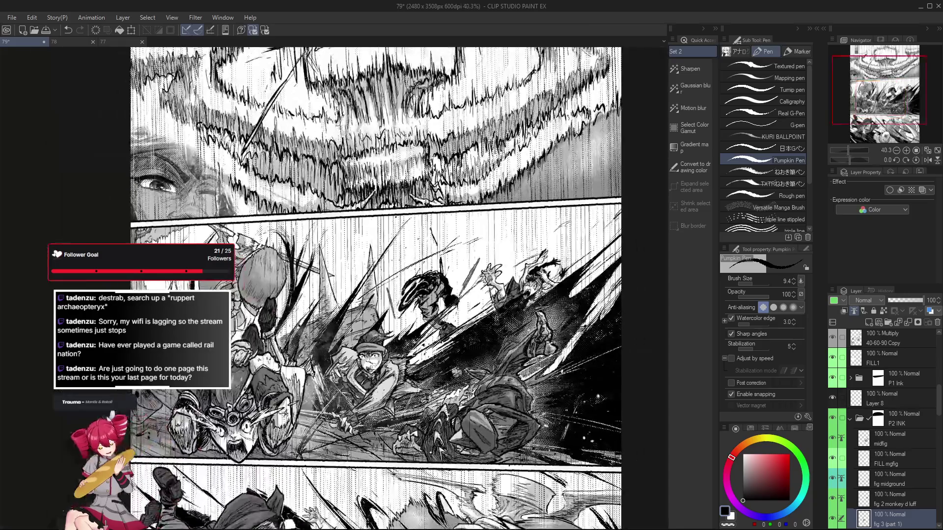
{"action": "scroll", "coordinate": [341, 357], "scroll_direction": "up", "scroll_amount": 4}
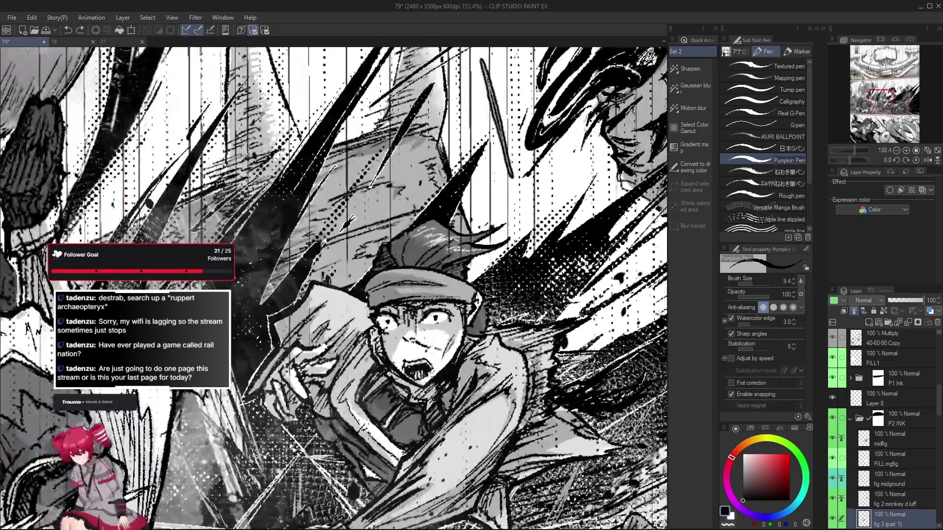
- Lasso-fill two outlined areas on the character's arm, briefly switching to the eraser between them
{"action": "key", "text": "g"}
{"action": "mouse_move", "coordinate": [361, 334]}
{"action": "left_mouse_down"}
{"action": "mouse_move", "coordinate": [348, 324]}
{"action": "mouse_move", "coordinate": [312, 361]}
{"action": "mouse_move", "coordinate": [343, 357]}
{"action": "left_mouse_up"}
{"action": "scroll", "coordinate": [345, 377], "scroll_direction": "down", "scroll_amount": 2}
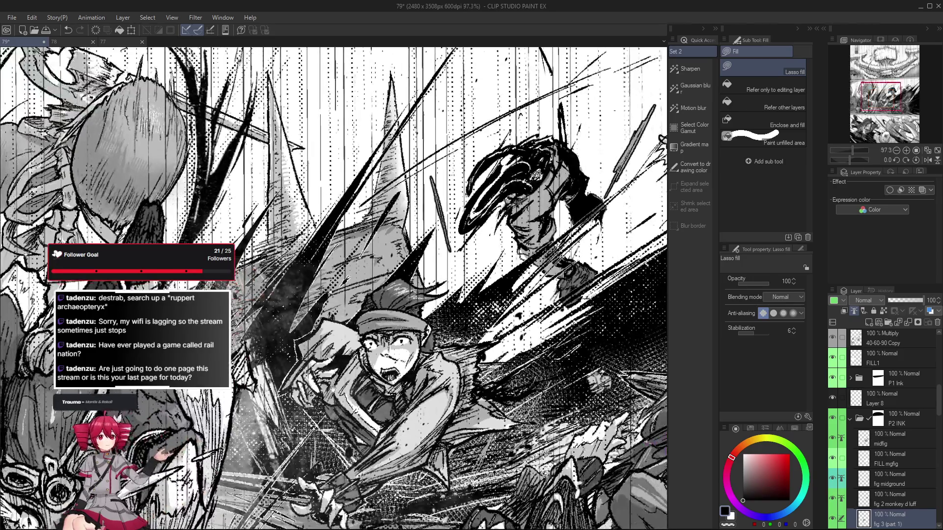
{"action": "key", "text": "e"}
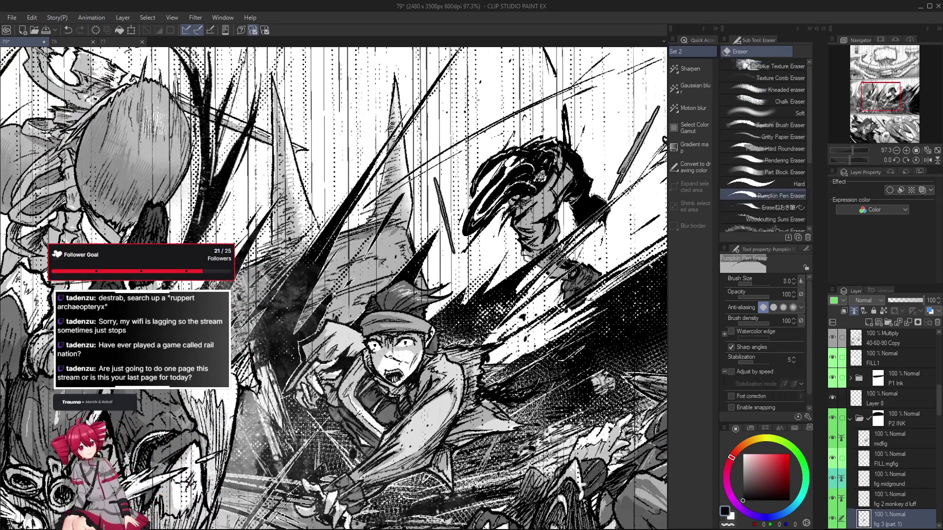
{"action": "scroll", "coordinate": [342, 380], "scroll_direction": "up", "scroll_amount": 1}
{"action": "key", "text": "g"}
{"action": "mouse_move", "coordinate": [358, 454]}
{"action": "left_mouse_down"}
{"action": "mouse_move", "coordinate": [353, 334]}
{"action": "mouse_move", "coordinate": [347, 350]}
{"action": "left_mouse_up"}
{"action": "scroll", "coordinate": [353, 333], "scroll_direction": "down", "scroll_amount": 3}
{"action": "scroll", "coordinate": [358, 338], "scroll_direction": "up", "scroll_amount": 3}
- Rotate the canvas view to a new tilt and return to the Pumpkin Pen
{"action": "key", "text": "shift+space"}
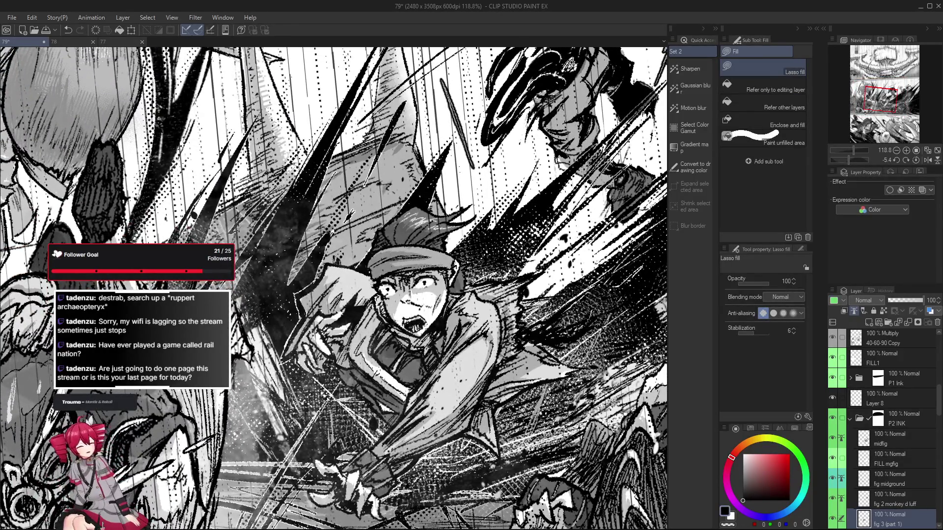
{"action": "scroll", "coordinate": [355, 327], "scroll_direction": "down", "scroll_amount": 3}
{"action": "scroll", "coordinate": [358, 346], "scroll_direction": "up", "scroll_amount": 2}
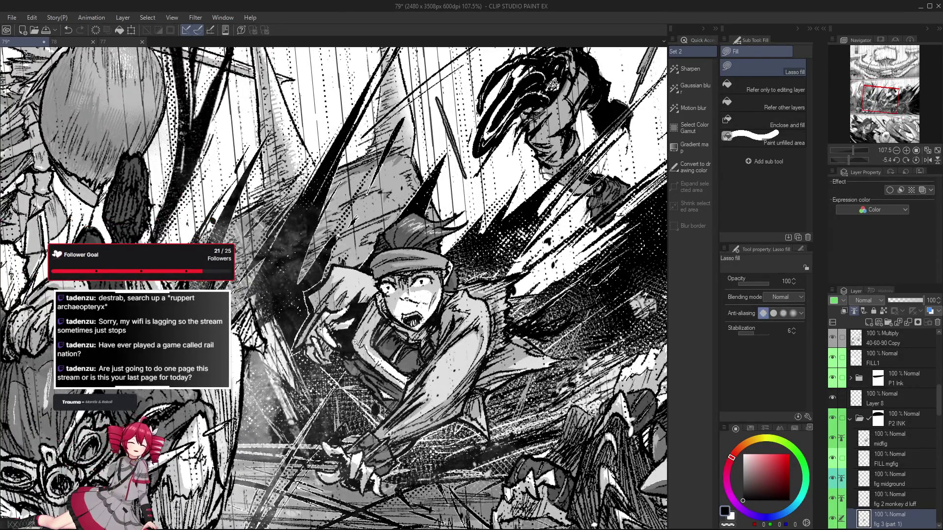
{"action": "scroll", "coordinate": [355, 341], "scroll_direction": "down", "scroll_amount": 2}
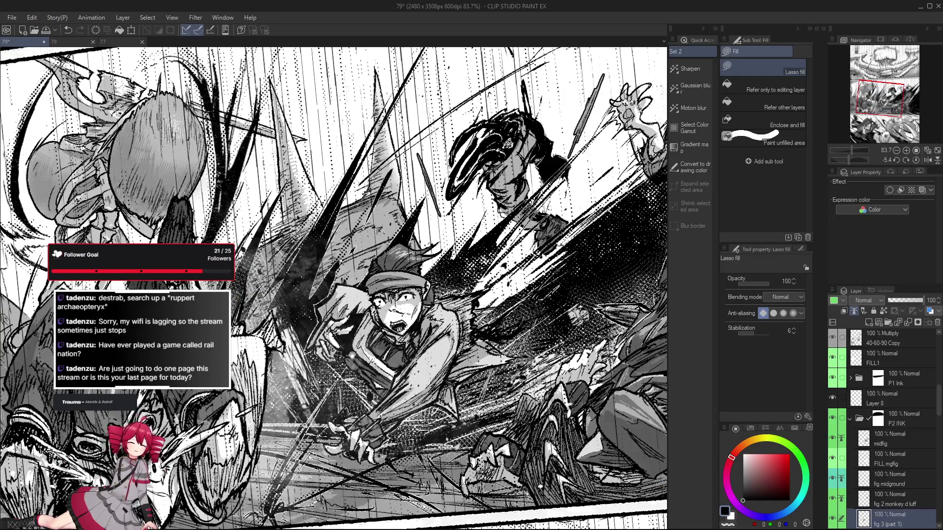
{"action": "scroll", "coordinate": [352, 355], "scroll_direction": "up", "scroll_amount": 1}
{"action": "scroll", "coordinate": [343, 343], "scroll_direction": "up", "scroll_amount": 1}
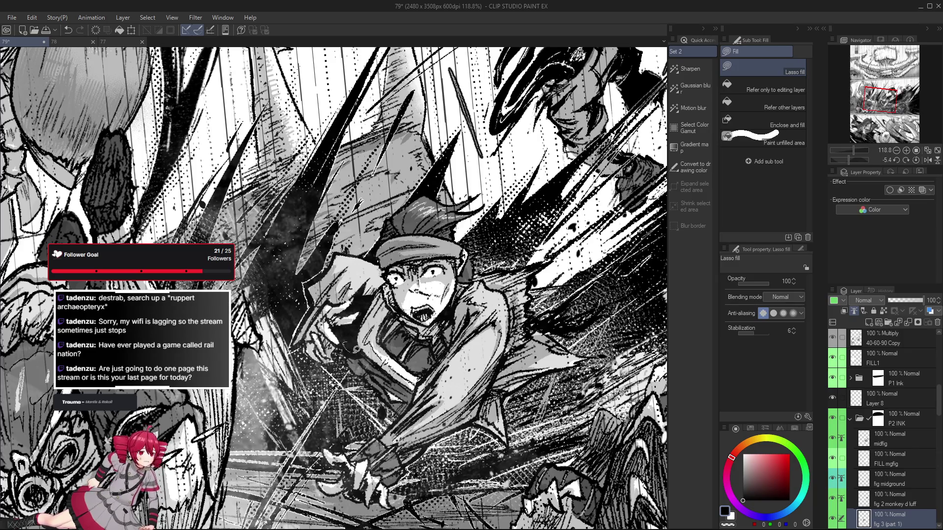
{"action": "mouse_move", "coordinate": [357, 350]}
{"action": "left_mouse_down"}
{"action": "mouse_move", "coordinate": [341, 363]}
{"action": "mouse_move", "coordinate": [334, 355]}
{"action": "left_mouse_up"}
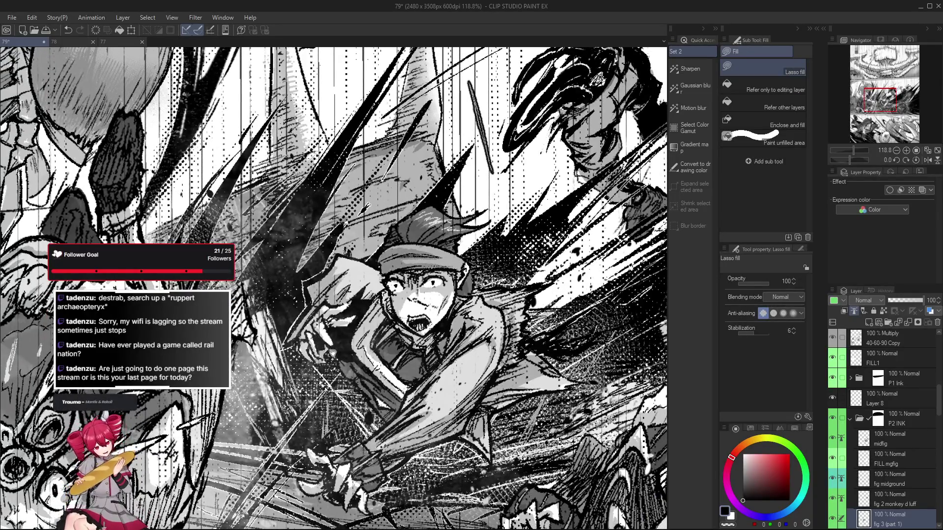
{"action": "scroll", "coordinate": [333, 352], "scroll_direction": "down", "scroll_amount": 2}
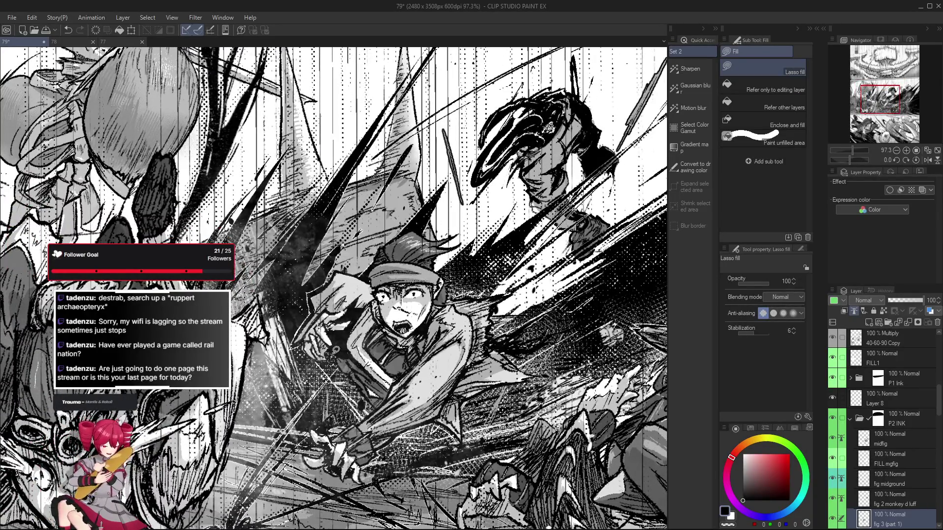
{"action": "key", "text": "p"}
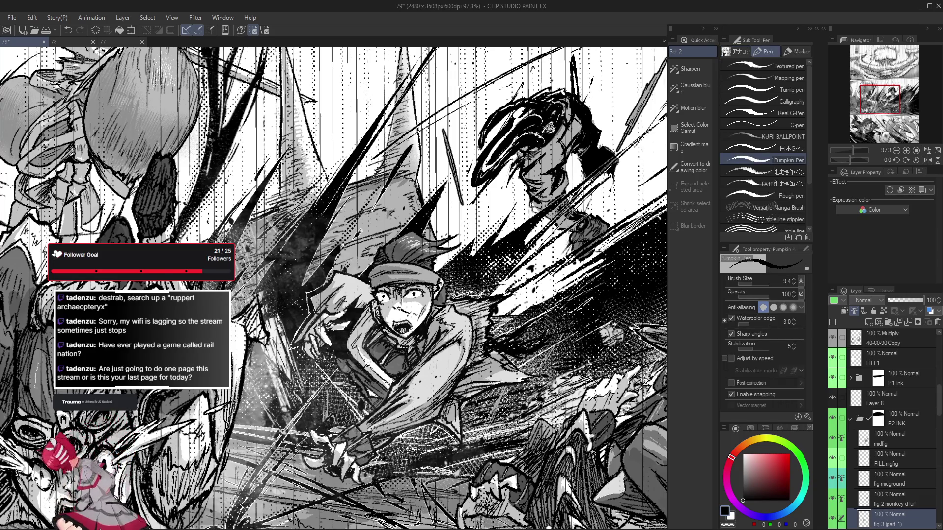
- Add two thin near-vertical Pumpkin Pen strokes in the middle panel
{"action": "scroll", "coordinate": [349, 396], "scroll_direction": "down", "scroll_amount": 3}
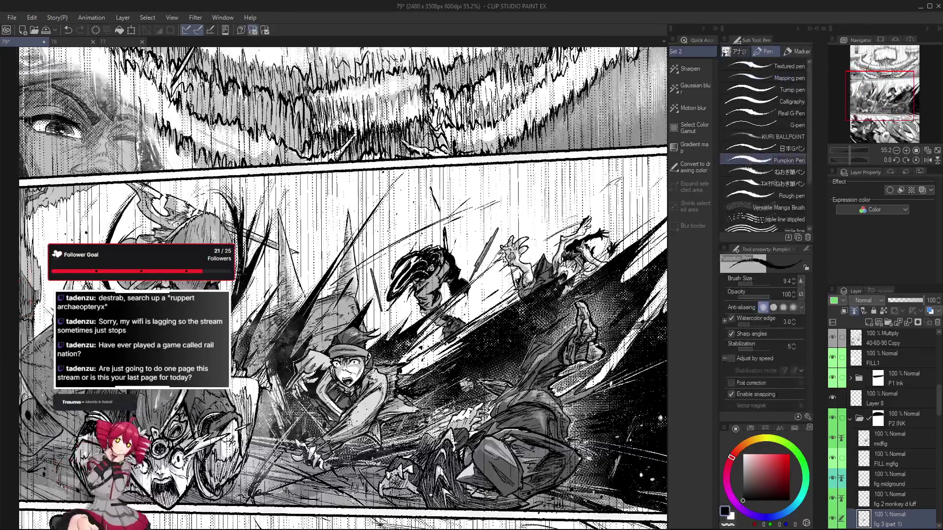
{"action": "key", "text": "e"}
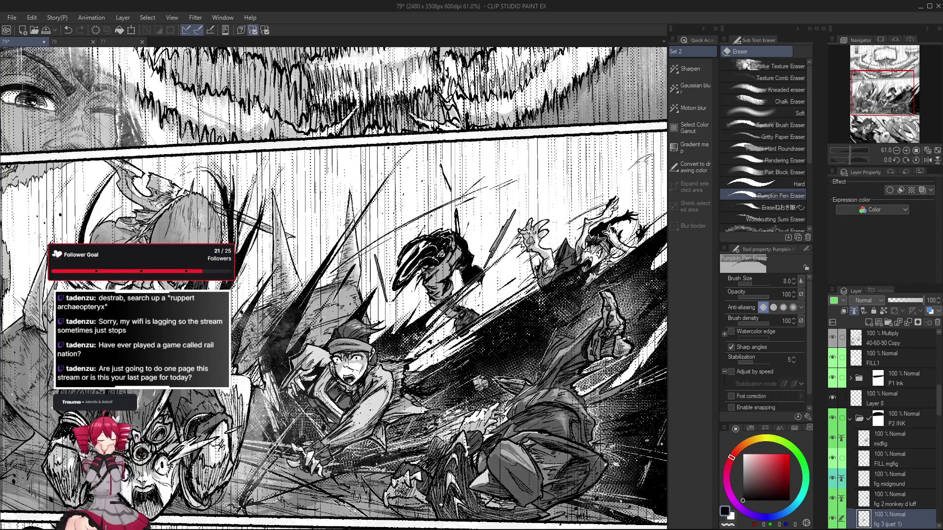
{"action": "scroll", "coordinate": [314, 395], "scroll_direction": "down", "scroll_amount": 1}
{"action": "scroll", "coordinate": [314, 390], "scroll_direction": "up", "scroll_amount": 2}
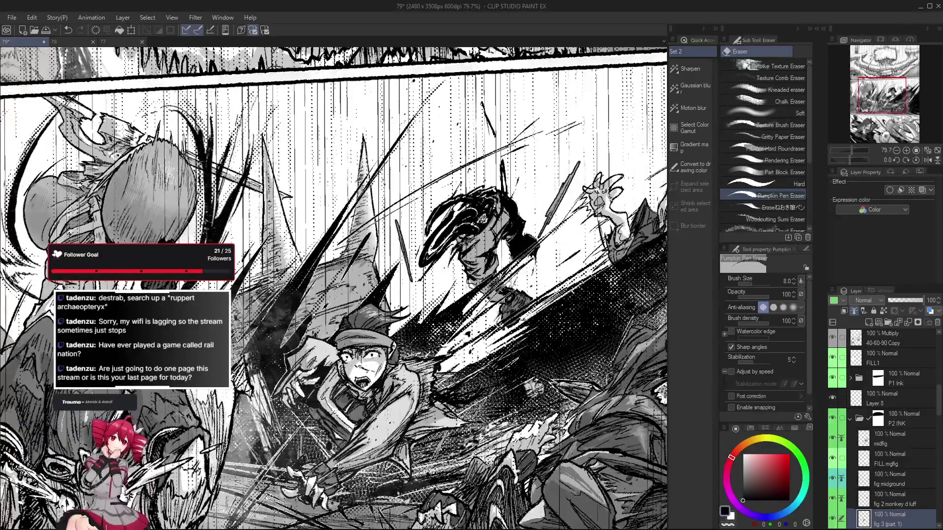
{"action": "scroll", "coordinate": [317, 384], "scroll_direction": "up", "scroll_amount": 3}
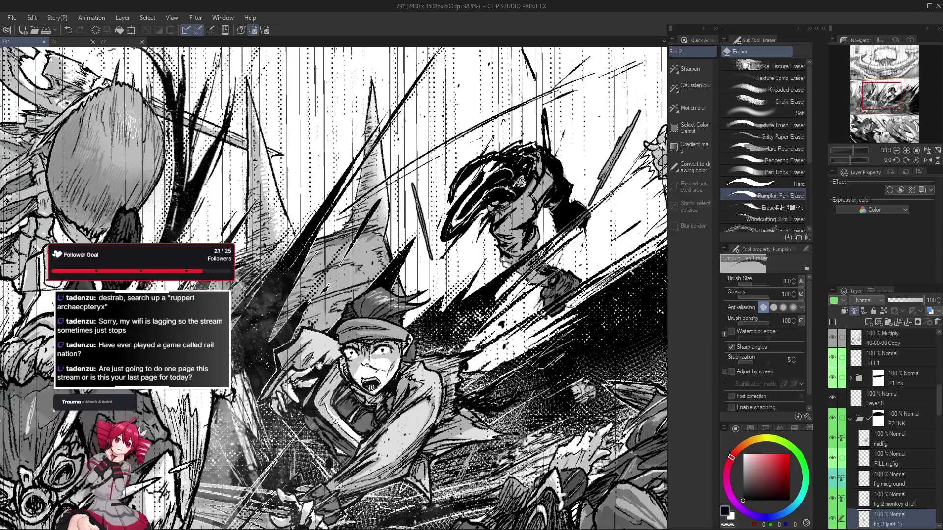
{"action": "key", "text": "p"}
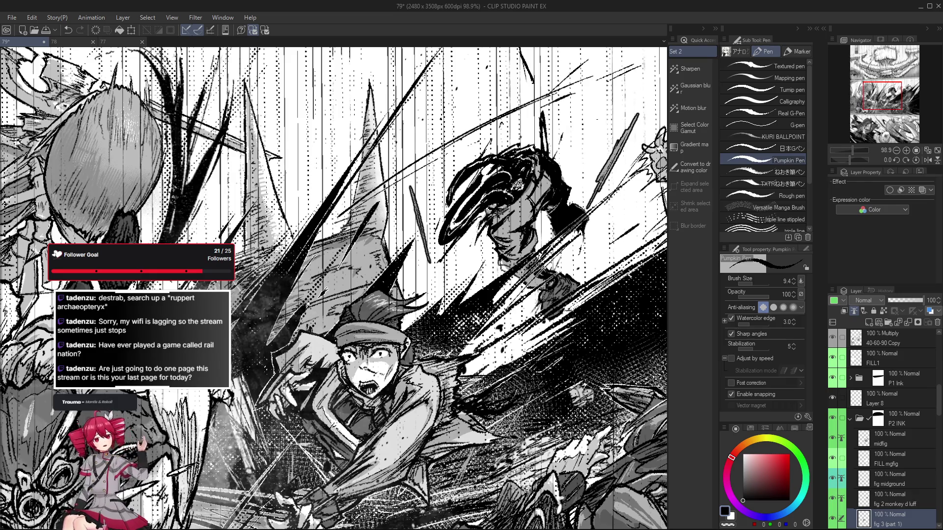
{"action": "left_click_drag", "start_coordinate": [541, 57], "coordinate": [542, 94]}
{"action": "left_click_drag", "start_coordinate": [424, 85], "coordinate": [425, 109]}
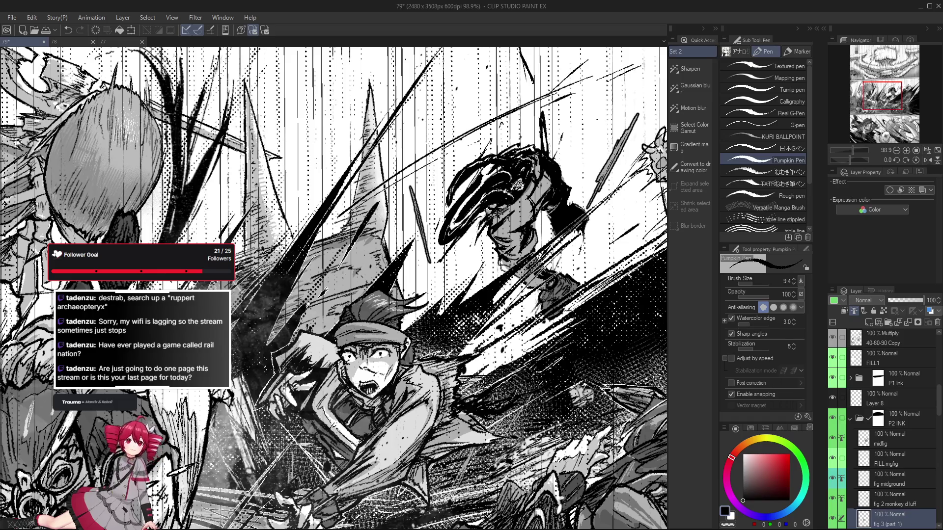
- Switch to the eraser to clean up lines, then return to the pen
{"action": "scroll", "coordinate": [290, 357], "scroll_direction": "down", "scroll_amount": 2}
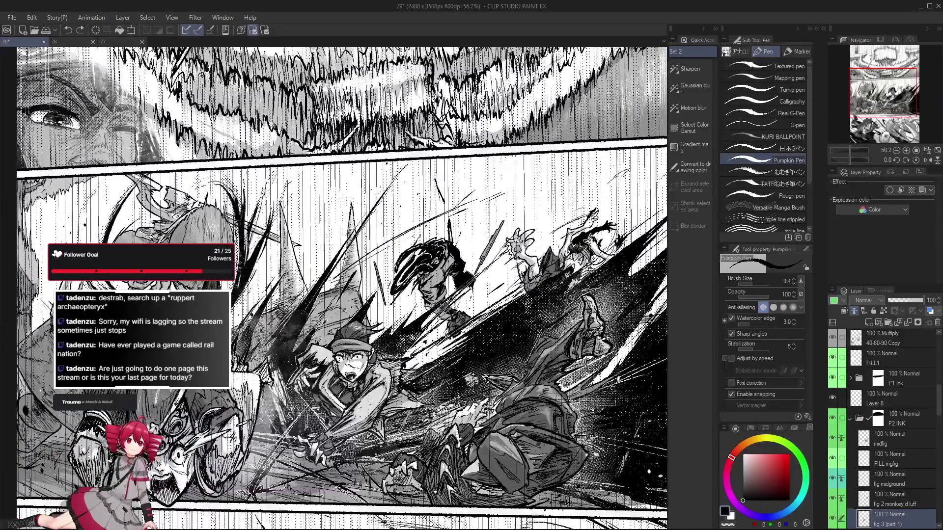
{"action": "scroll", "coordinate": [319, 375], "scroll_direction": "up", "scroll_amount": 1}
{"action": "key", "text": "e"}
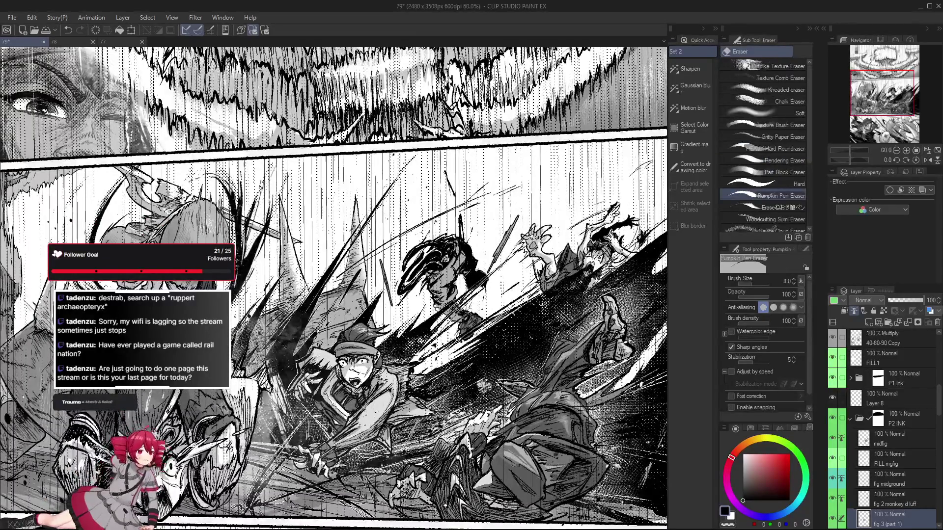
{"action": "scroll", "coordinate": [334, 289], "scroll_direction": "up", "scroll_amount": 2}
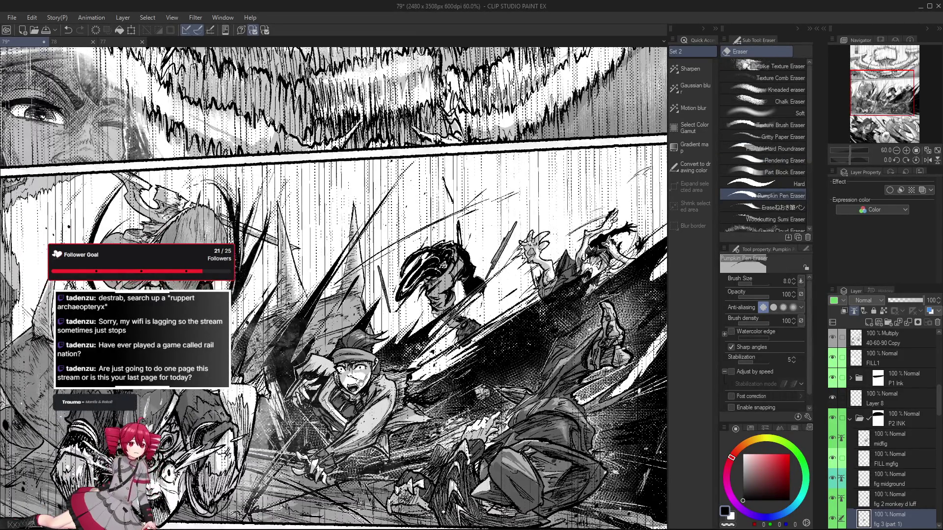
{"action": "key", "text": "p"}
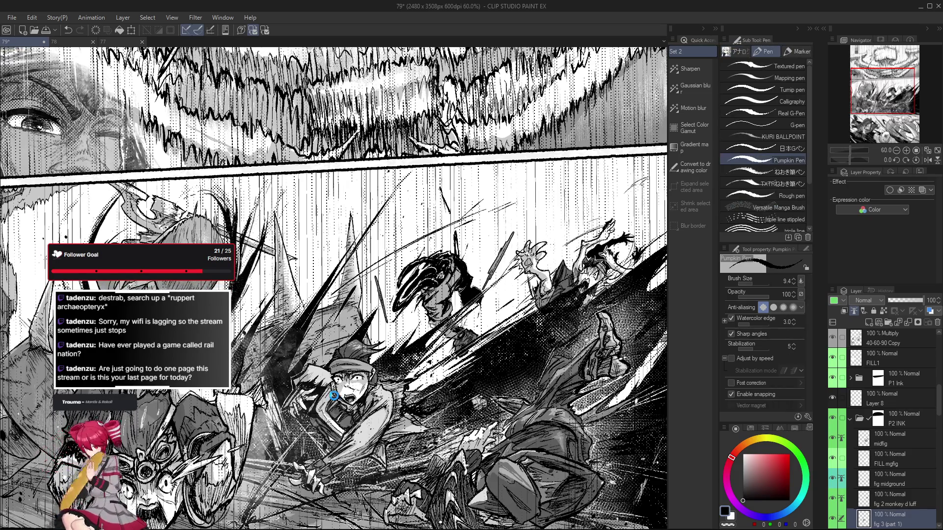
{"action": "key", "text": "ctrl+s"}
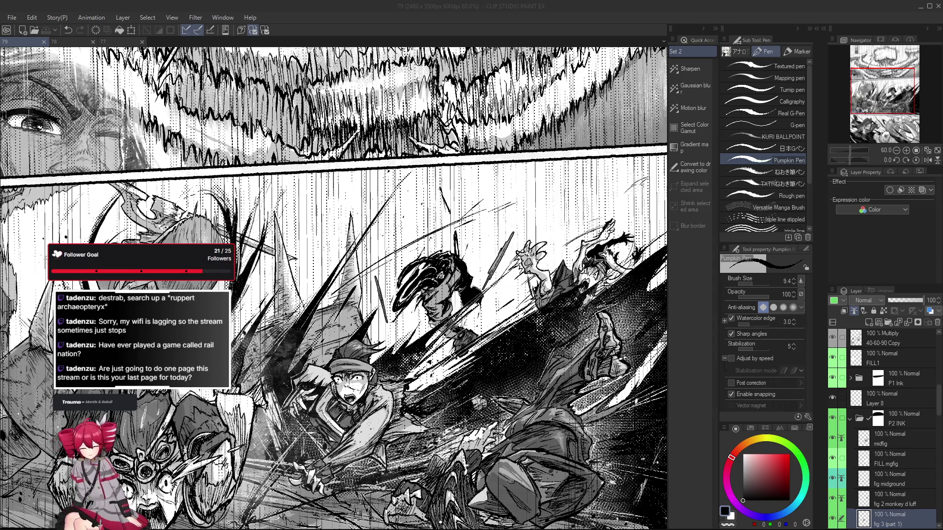
{"action": "left_click", "coordinate": [697, 432]}
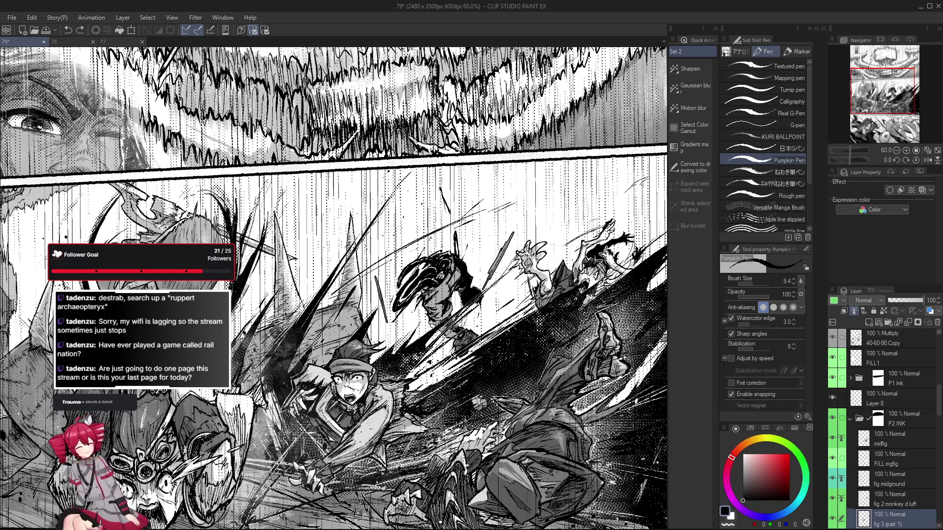
{"action": "key", "text": "ctrl+z"}
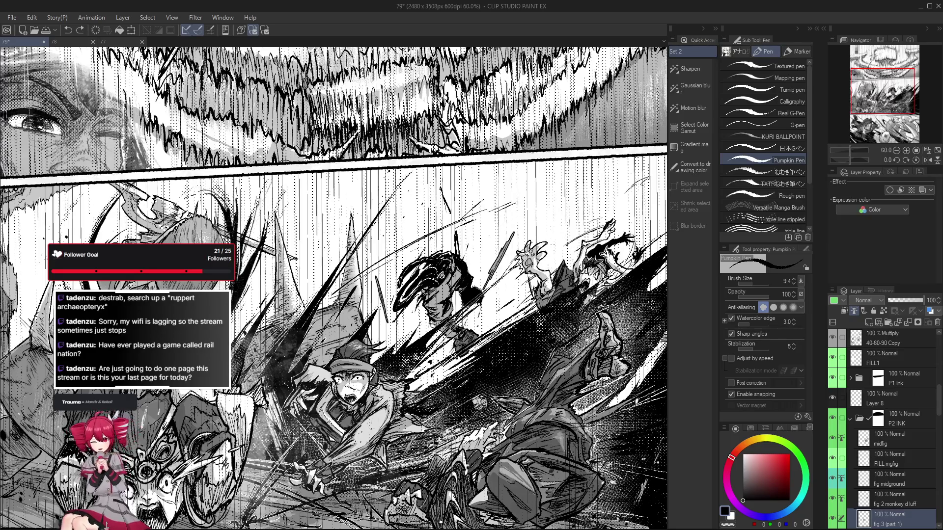
{"action": "scroll", "coordinate": [317, 399], "scroll_direction": "down", "scroll_amount": 1}
{"action": "scroll", "coordinate": [319, 400], "scroll_direction": "up", "scroll_amount": 2}
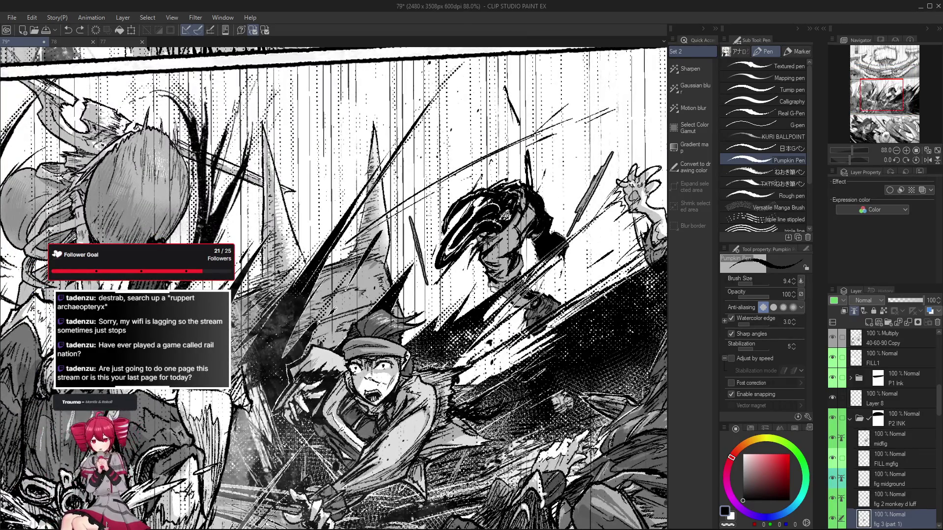
{"action": "scroll", "coordinate": [280, 404], "scroll_direction": "down", "scroll_amount": 2}
- Undo the previous stroke and erase stray ink around the capped character
{"action": "scroll", "coordinate": [280, 403], "scroll_direction": "up", "scroll_amount": 3}
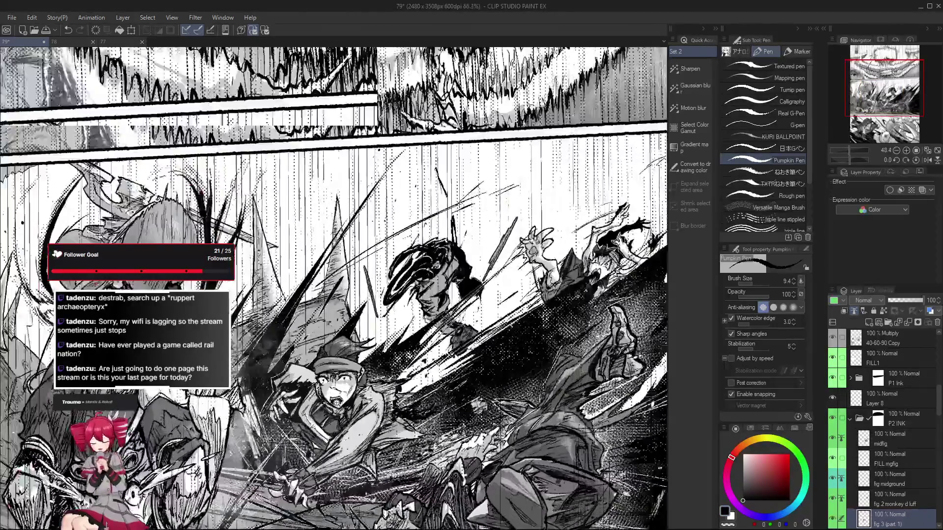
{"action": "scroll", "coordinate": [277, 409], "scroll_direction": "down", "scroll_amount": 1}
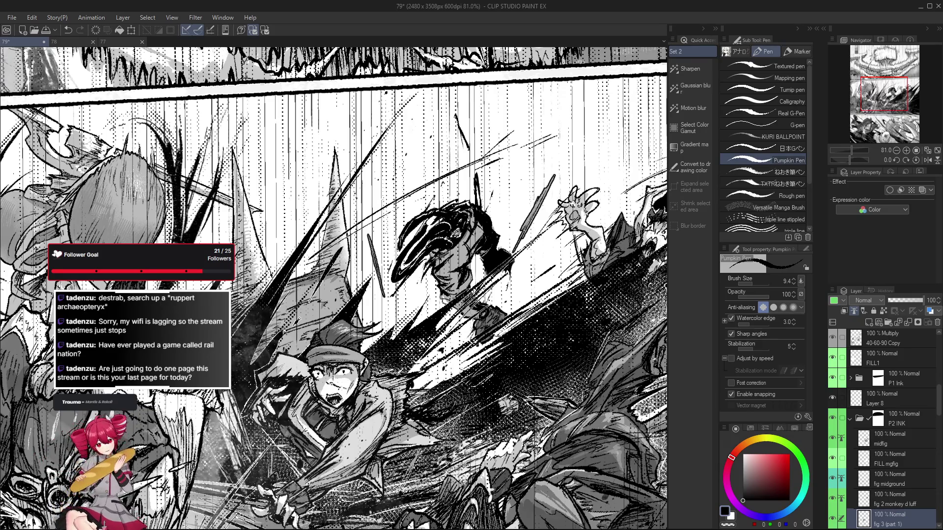
{"action": "scroll", "coordinate": [279, 408], "scroll_direction": "down", "scroll_amount": 3}
{"action": "scroll", "coordinate": [280, 407], "scroll_direction": "up", "scroll_amount": 2}
{"action": "key", "text": "ctrl+z"}
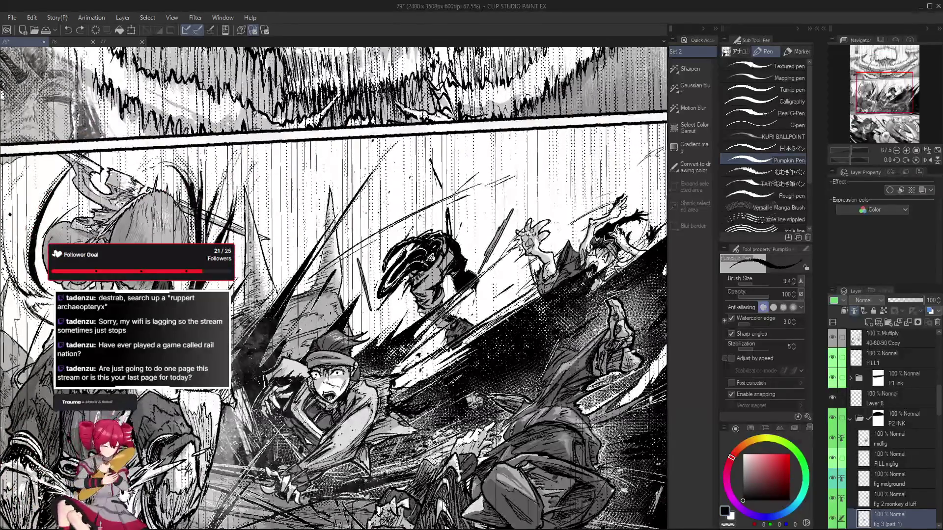
{"action": "key", "text": "ctrl+y"}
{"action": "scroll", "coordinate": [280, 408], "scroll_direction": "down", "scroll_amount": 2}
{"action": "scroll", "coordinate": [280, 407], "scroll_direction": "up", "scroll_amount": 3}
{"action": "key", "text": "e"}
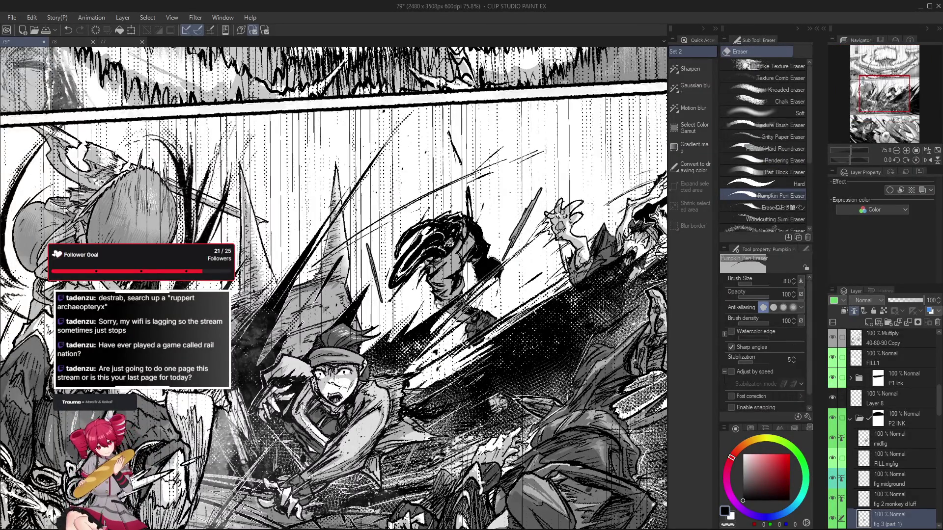
{"action": "scroll", "coordinate": [309, 412], "scroll_direction": "down", "scroll_amount": 6}
{"action": "scroll", "coordinate": [312, 429], "scroll_direction": "up", "scroll_amount": 7}
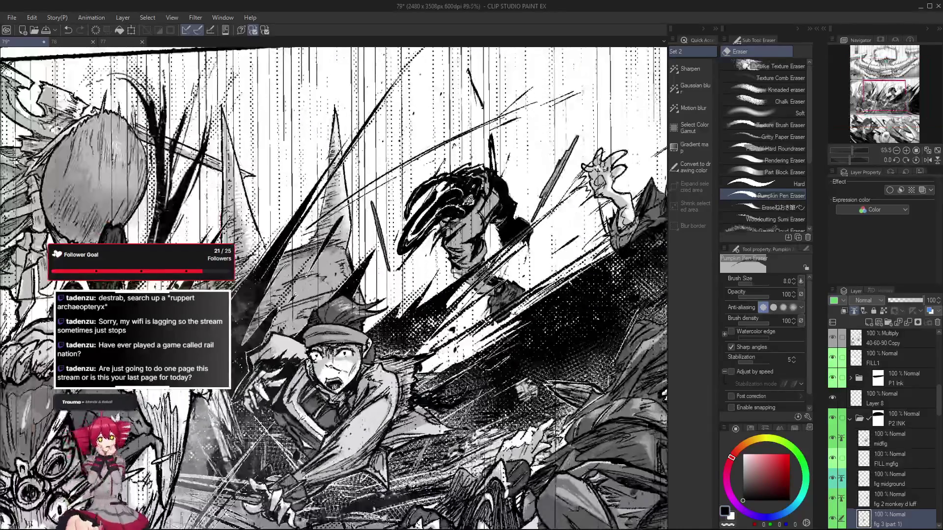
- Alternate Pumpkin Pen and eraser to refine the figures and surrounding slashes
{"action": "key", "text": "p"}
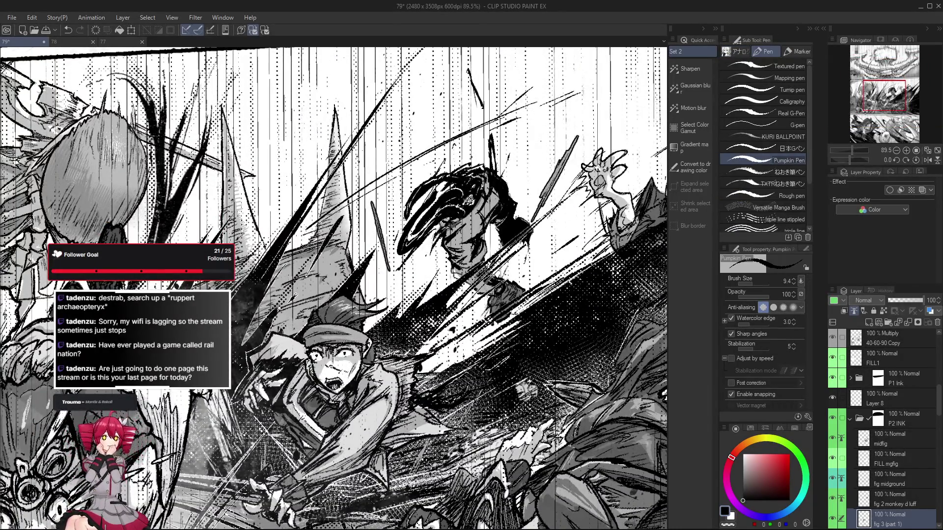
{"action": "scroll", "coordinate": [294, 445], "scroll_direction": "down", "scroll_amount": 2}
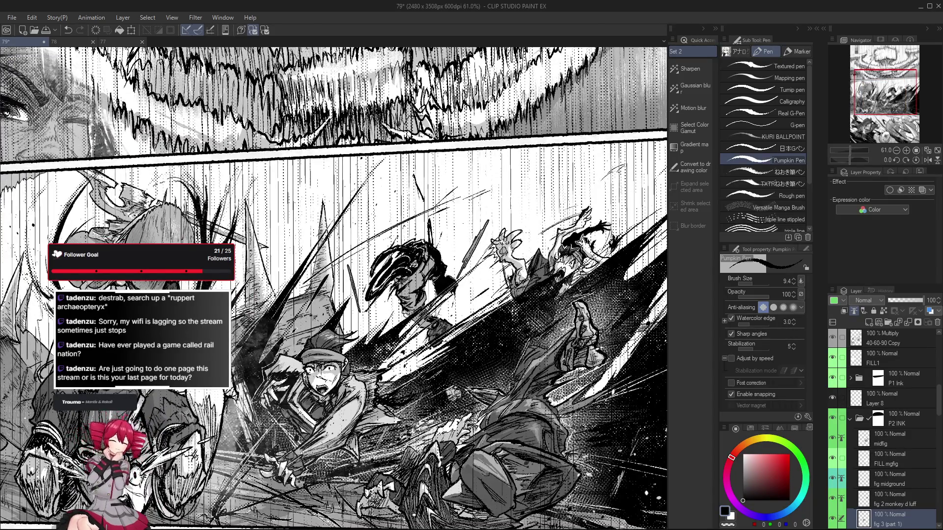
{"action": "scroll", "coordinate": [297, 395], "scroll_direction": "up", "scroll_amount": 2}
{"action": "key", "text": "e"}
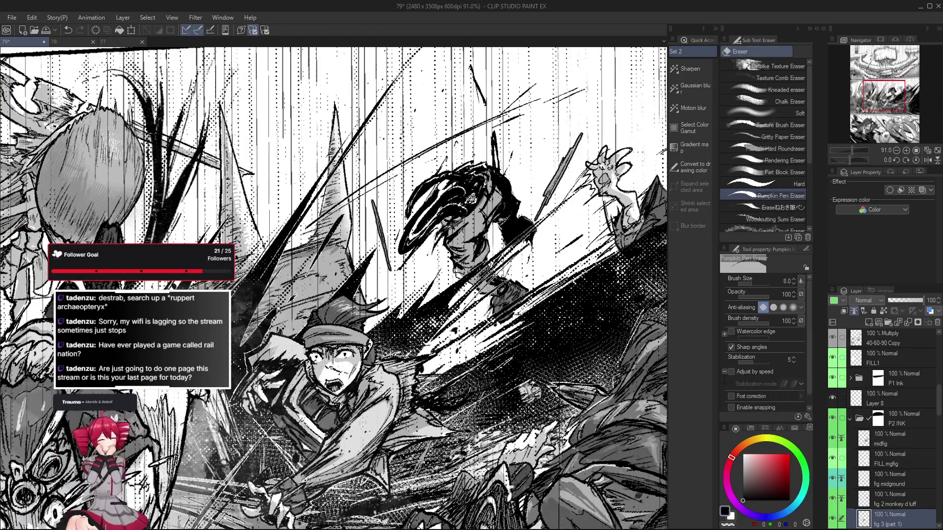
{"action": "scroll", "coordinate": [363, 427], "scroll_direction": "down", "scroll_amount": 6}
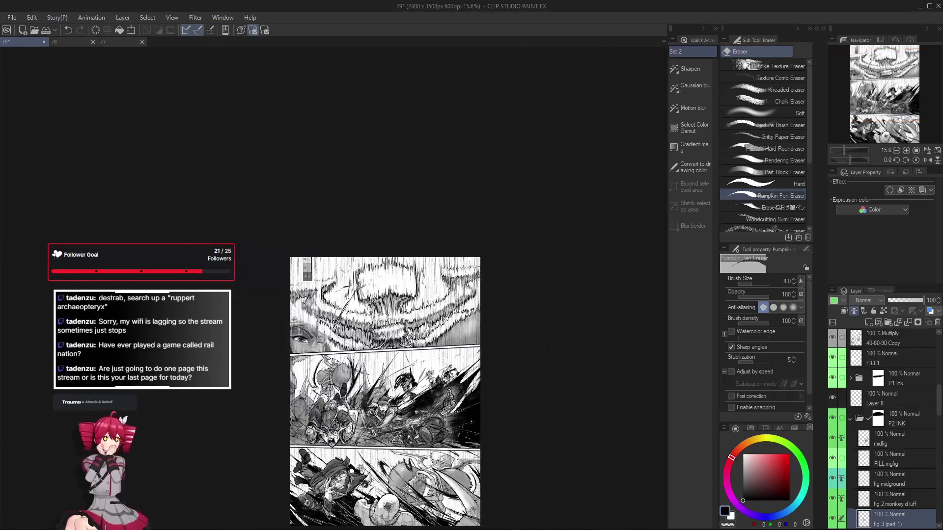
{"action": "scroll", "coordinate": [393, 425], "scroll_direction": "up", "scroll_amount": 5}
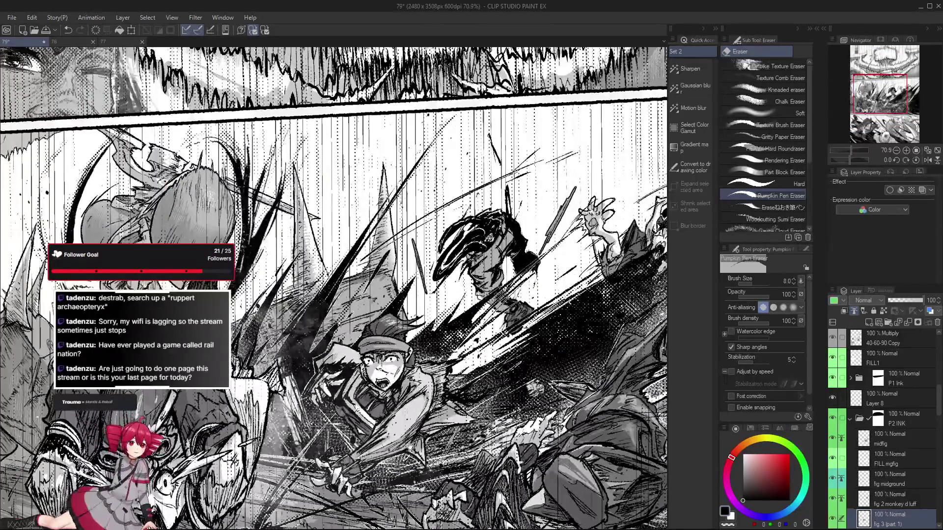
{"action": "key", "text": "p"}
{"action": "scroll", "coordinate": [359, 422], "scroll_direction": "up", "scroll_amount": 2}
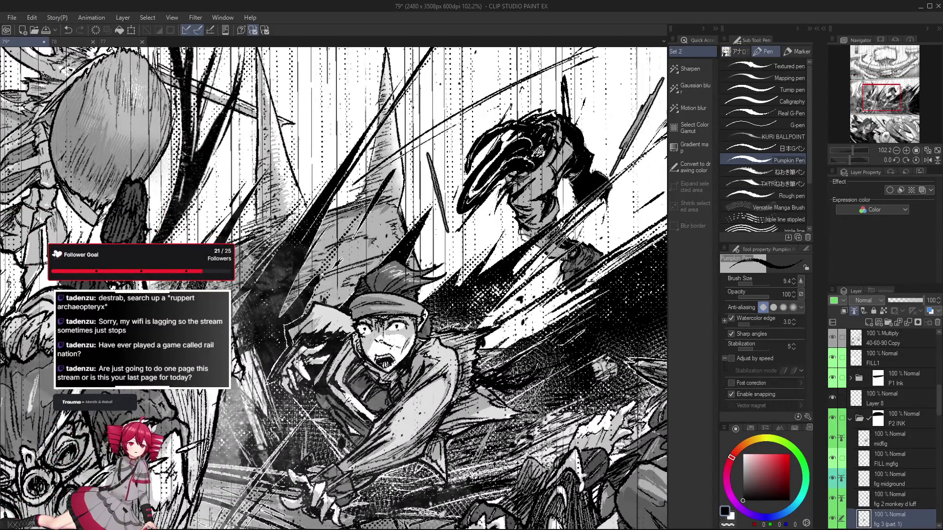
{"action": "scroll", "coordinate": [363, 417], "scroll_direction": "down", "scroll_amount": 4}
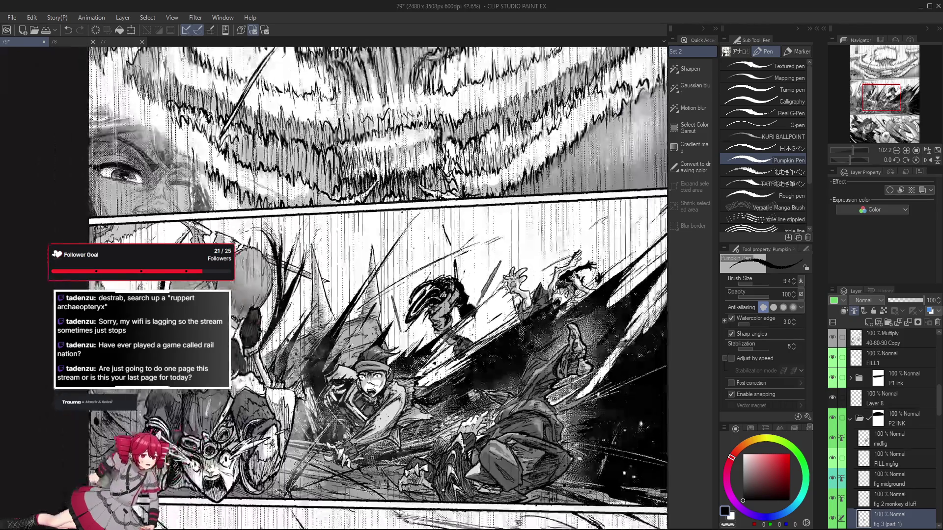
{"action": "scroll", "coordinate": [353, 417], "scroll_direction": "up", "scroll_amount": 3}
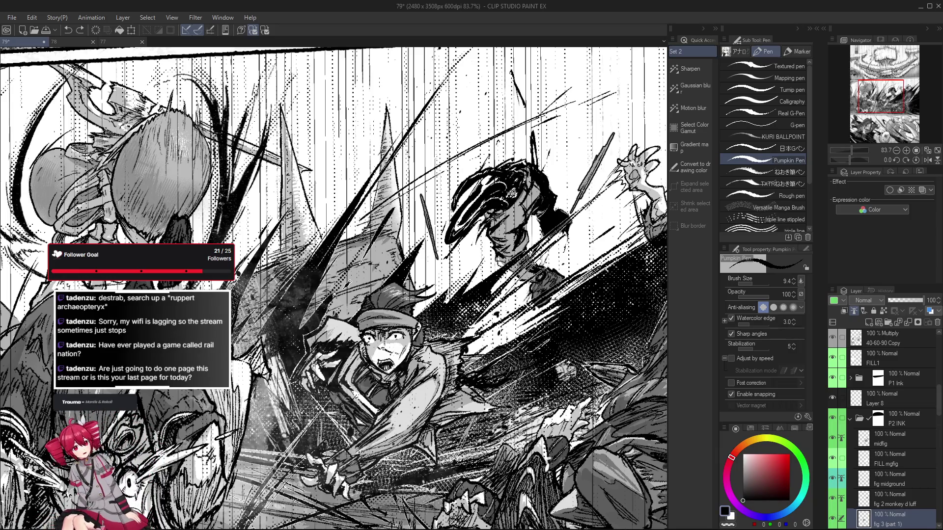
{"action": "scroll", "coordinate": [348, 395], "scroll_direction": "down", "scroll_amount": 5}
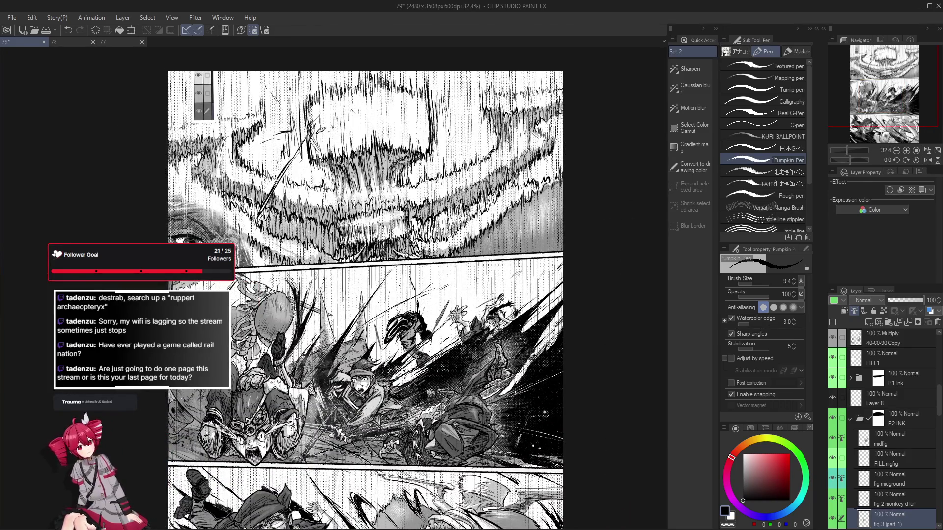
{"action": "scroll", "coordinate": [394, 417], "scroll_direction": "up", "scroll_amount": 2}
{"action": "scroll", "coordinate": [376, 377], "scroll_direction": "up", "scroll_amount": 3}
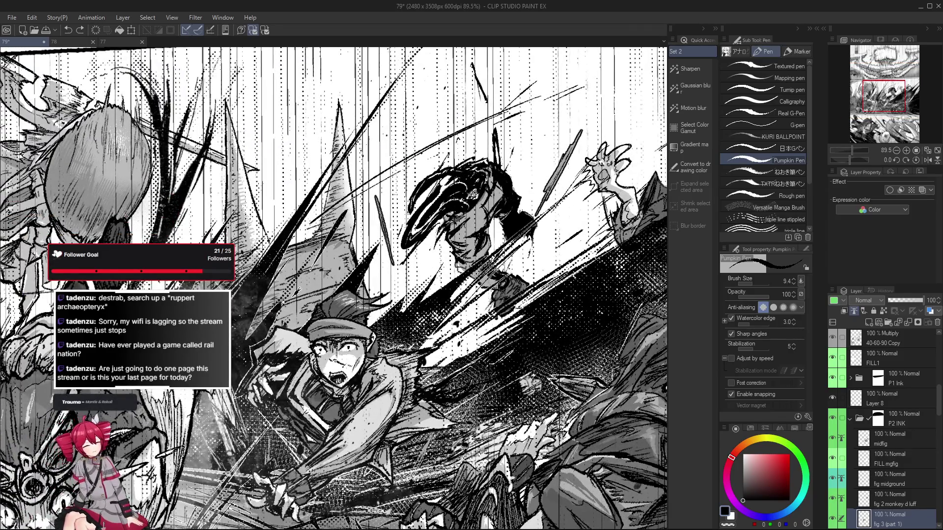
{"action": "left_click", "coordinate": [367, 374]}
{"action": "key", "text": "ctrl+z"}
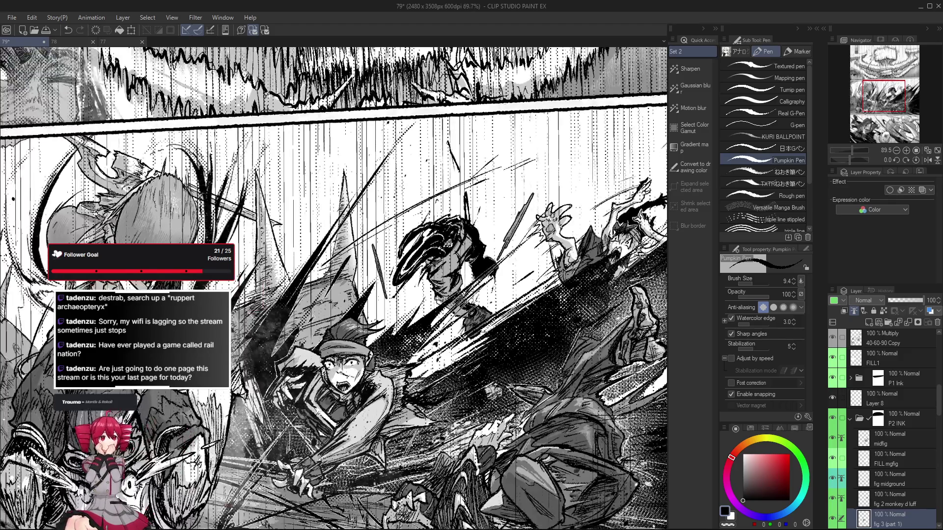
{"action": "scroll", "coordinate": [383, 388], "scroll_direction": "down", "scroll_amount": 2}
{"action": "scroll", "coordinate": [363, 403], "scroll_direction": "down", "scroll_amount": 3}
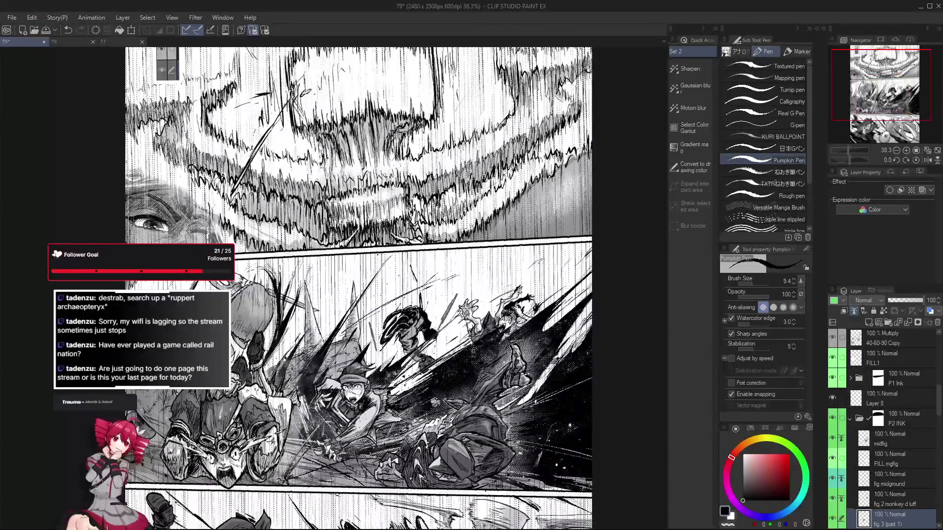
{"action": "scroll", "coordinate": [365, 407], "scroll_direction": "up", "scroll_amount": 3}
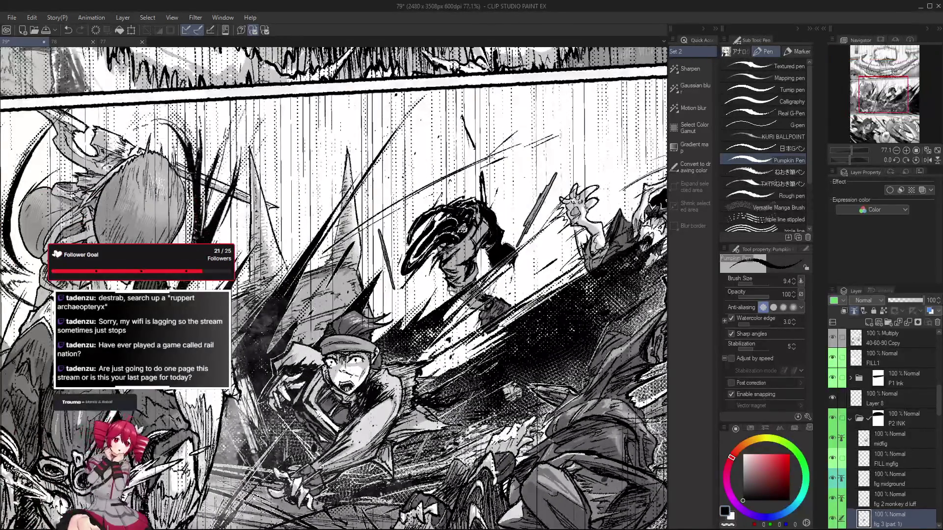
{"action": "scroll", "coordinate": [345, 431], "scroll_direction": "down", "scroll_amount": 1}
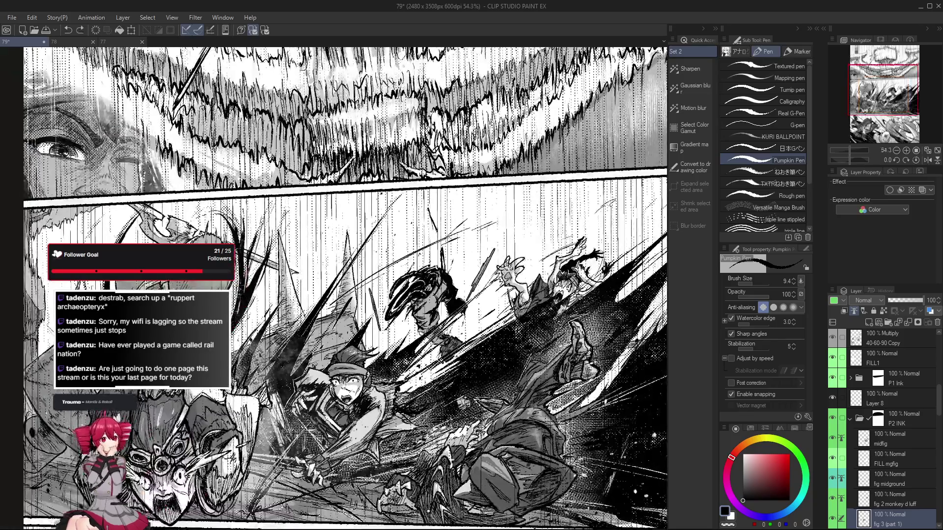
{"action": "scroll", "coordinate": [366, 419], "scroll_direction": "down", "scroll_amount": 1}
{"action": "scroll", "coordinate": [365, 420], "scroll_direction": "up", "scroll_amount": 2}
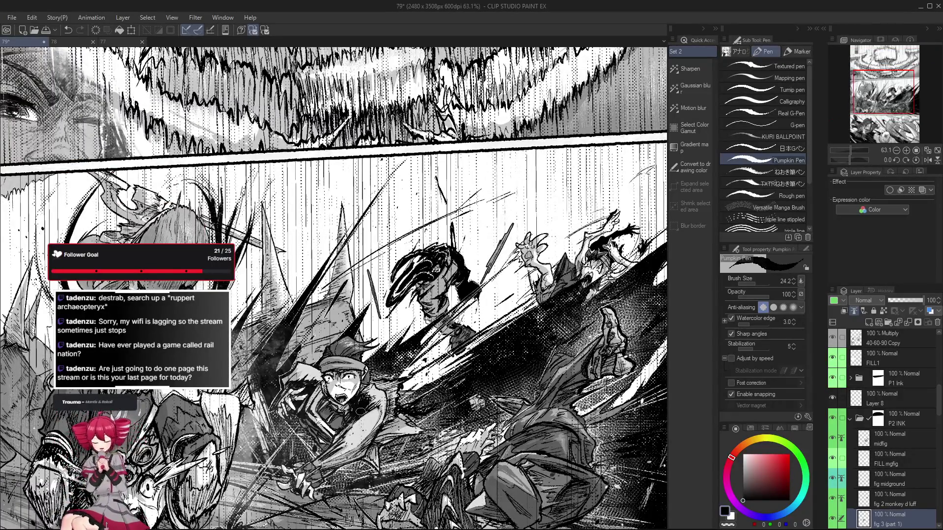
{"action": "key", "text": "e"}
{"action": "scroll", "coordinate": [341, 385], "scroll_direction": "down", "scroll_amount": 2}
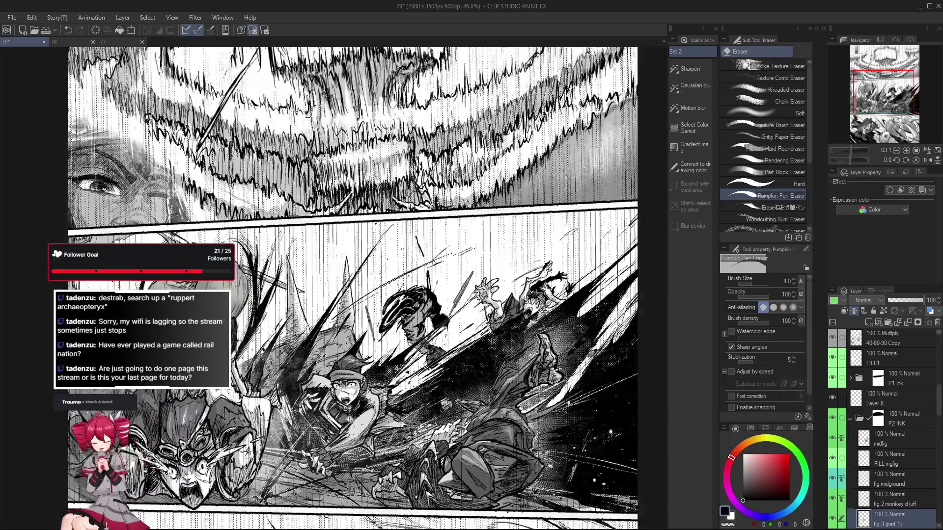
{"action": "scroll", "coordinate": [376, 407], "scroll_direction": "down", "scroll_amount": 3}
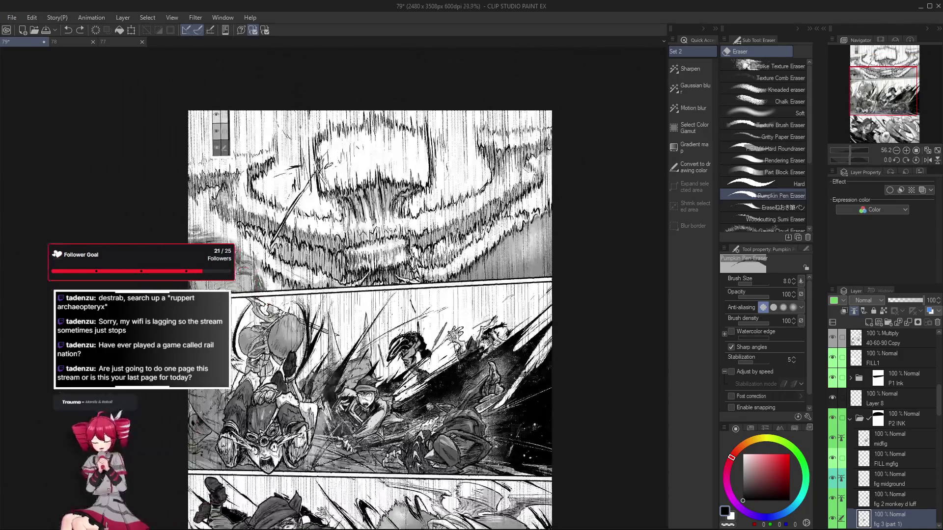
{"action": "scroll", "coordinate": [412, 457], "scroll_direction": "up", "scroll_amount": 1}
{"action": "key", "text": "p"}
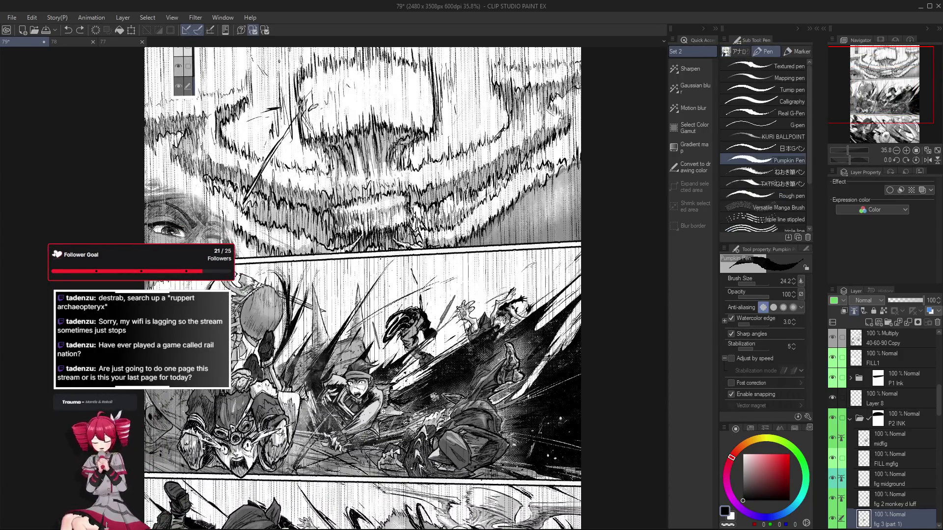
{"action": "scroll", "coordinate": [385, 413], "scroll_direction": "up", "scroll_amount": 2}
{"action": "key", "text": "bracketleft"}
{"action": "key", "text": "bracketleft"}
{"action": "key", "text": "bracketleft"}
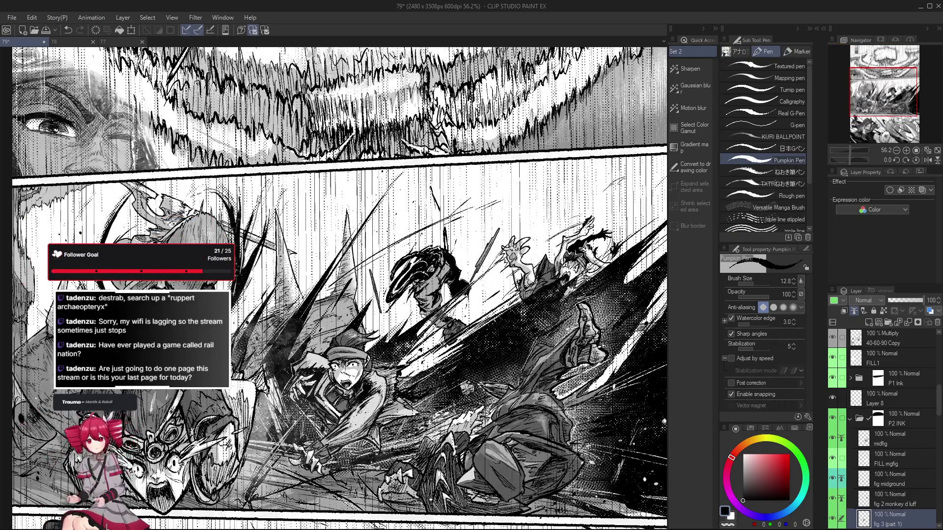
{"action": "scroll", "coordinate": [347, 422], "scroll_direction": "down", "scroll_amount": 2}
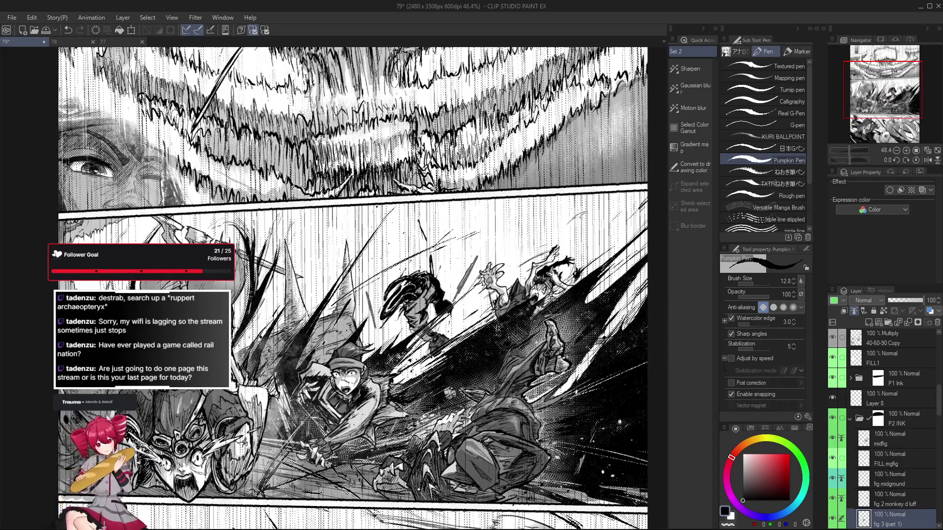
{"action": "scroll", "coordinate": [314, 426], "scroll_direction": "down", "scroll_amount": 6}
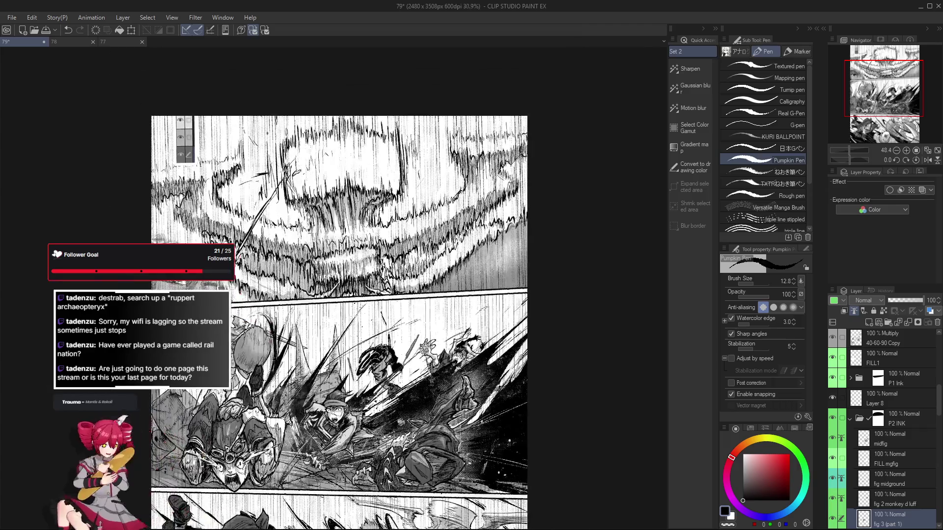
{"action": "scroll", "coordinate": [343, 437], "scroll_direction": "up", "scroll_amount": 4}
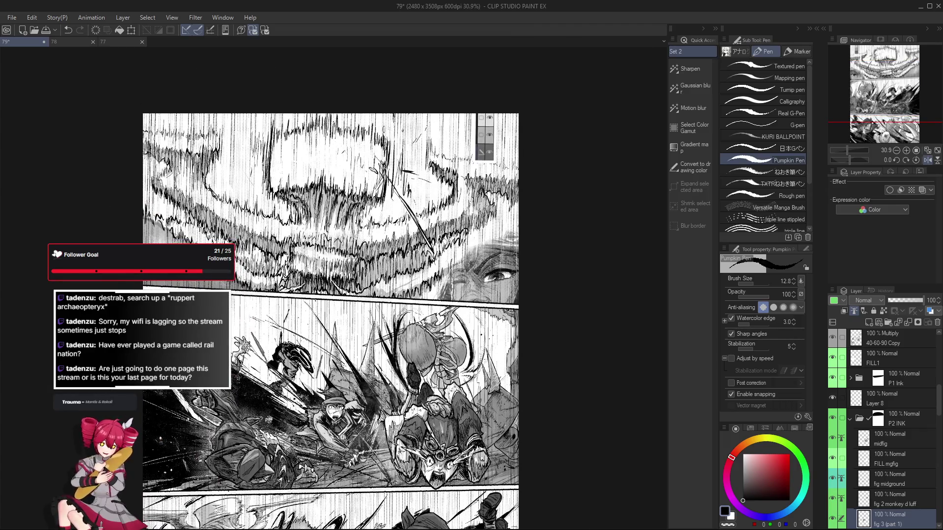
- Touch up the page with the eraser, then return to the Pumpkin Pen
{"action": "scroll", "coordinate": [343, 437], "scroll_direction": "up", "scroll_amount": 7}
{"action": "scroll", "coordinate": [370, 433], "scroll_direction": "up", "scroll_amount": 2}
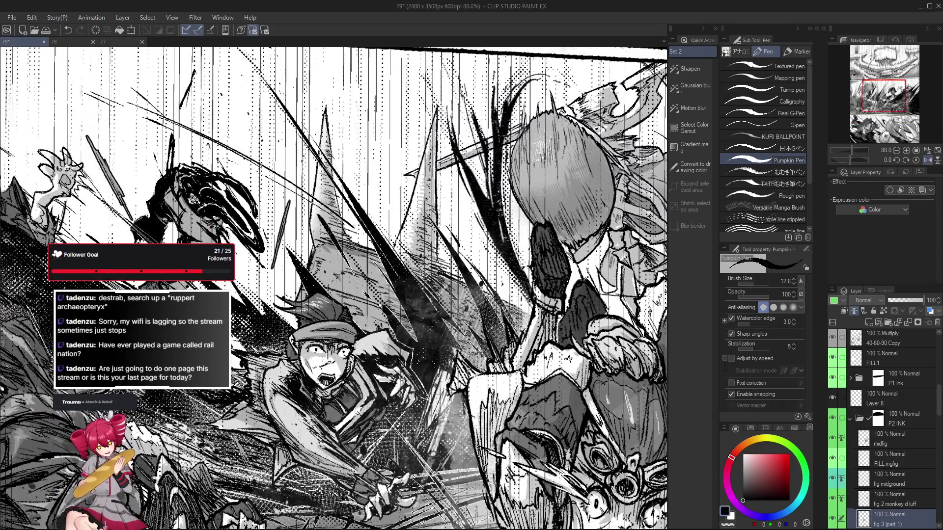
{"action": "scroll", "coordinate": [369, 433], "scroll_direction": "down", "scroll_amount": 5}
{"action": "key", "text": "e"}
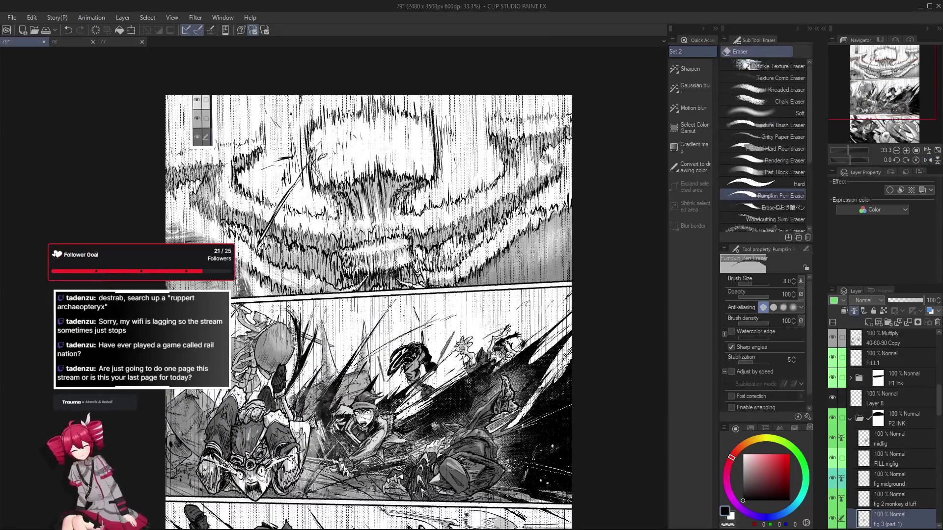
{"action": "scroll", "coordinate": [370, 433], "scroll_direction": "up", "scroll_amount": 3}
{"action": "scroll", "coordinate": [368, 441], "scroll_direction": "up", "scroll_amount": 2}
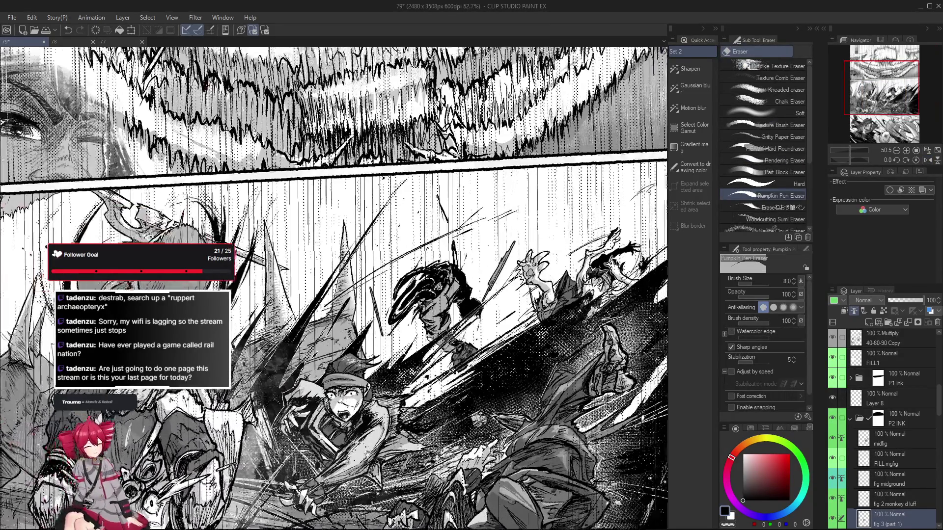
{"action": "key", "text": "p"}
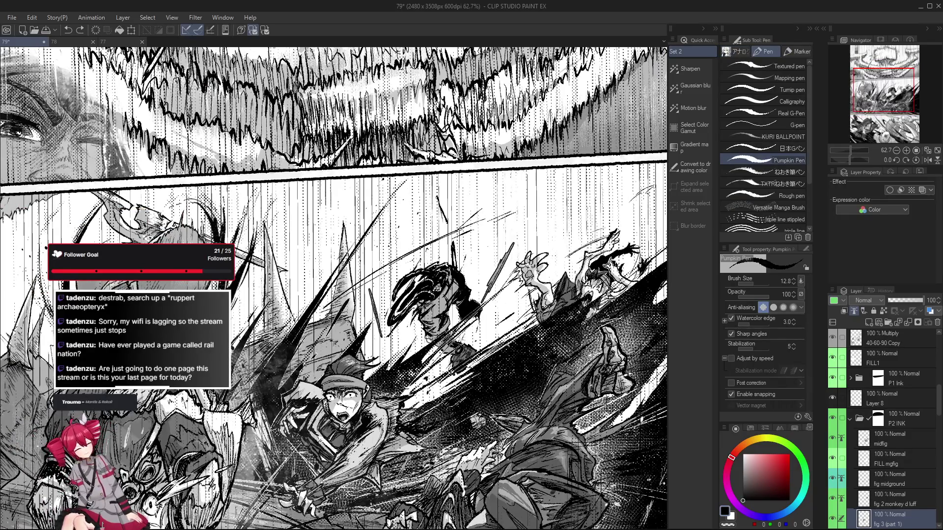
{"action": "scroll", "coordinate": [365, 452], "scroll_direction": "up", "scroll_amount": 1}
{"action": "scroll", "coordinate": [369, 459], "scroll_direction": "down", "scroll_amount": 3}
- Mirror the canvas view horizontally to check the composition, then flip it back
{"action": "key", "text": "h"}
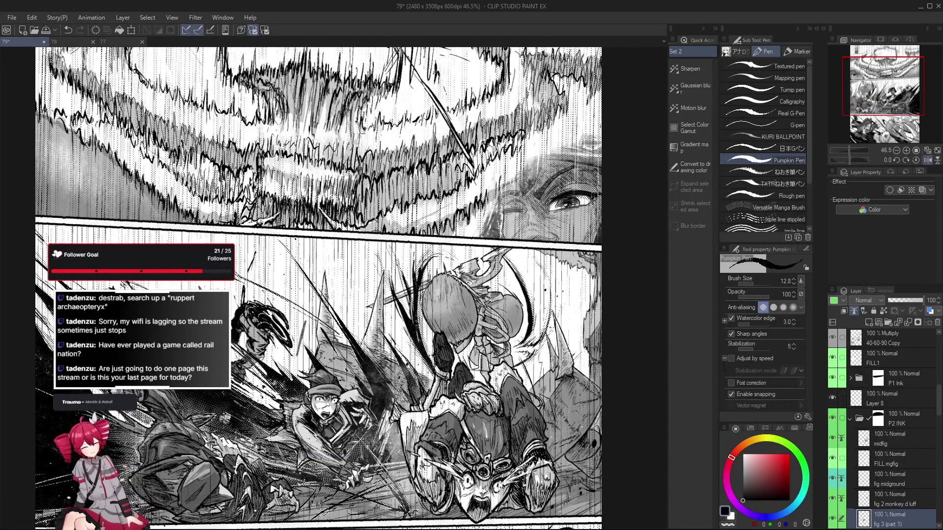
{"action": "key", "text": "h"}
{"action": "scroll", "coordinate": [494, 445], "scroll_direction": "down", "scroll_amount": 2}
{"action": "key", "text": "ctrl+s"}
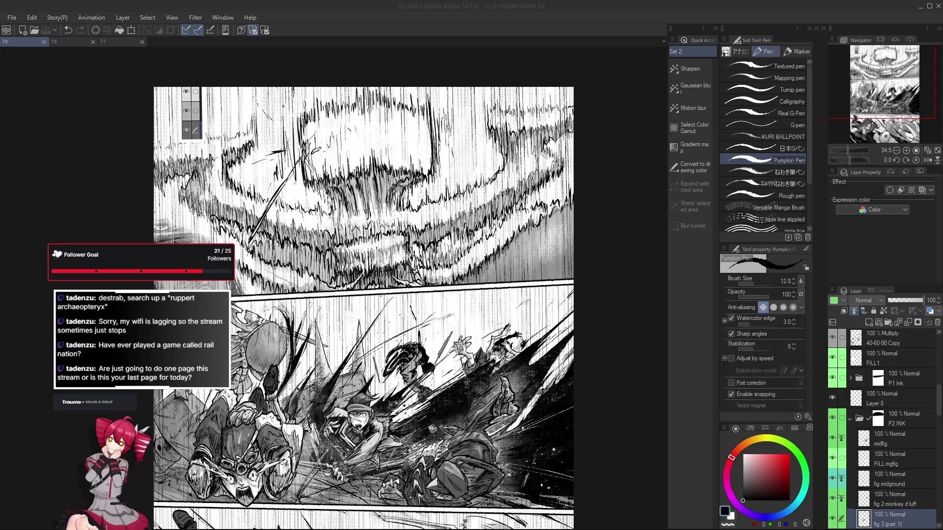
- With the Object tool, pick the speed-line layer and then SHADOWs Copy from the canvas
{"action": "left_click", "coordinate": [609, 407]}
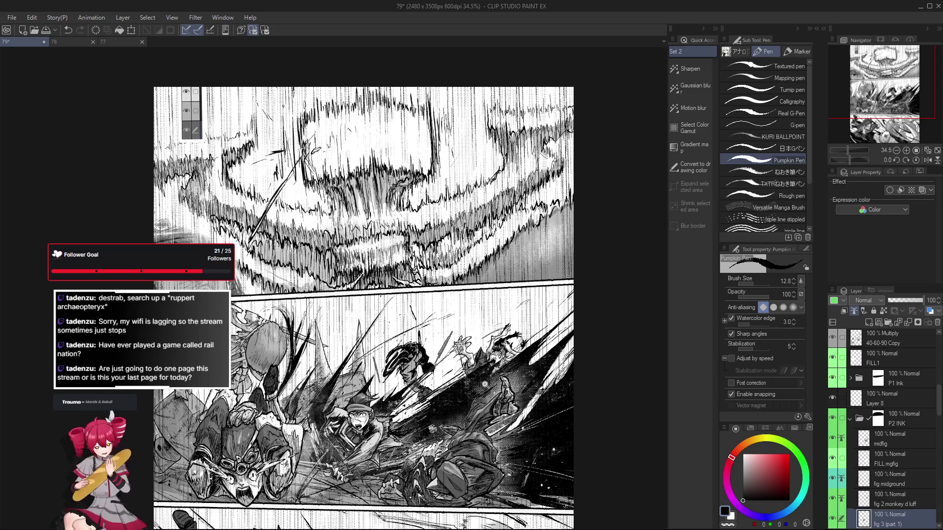
{"action": "scroll", "coordinate": [393, 383], "scroll_direction": "up", "scroll_amount": 3}
{"action": "scroll", "coordinate": [469, 380], "scroll_direction": "down", "scroll_amount": 2}
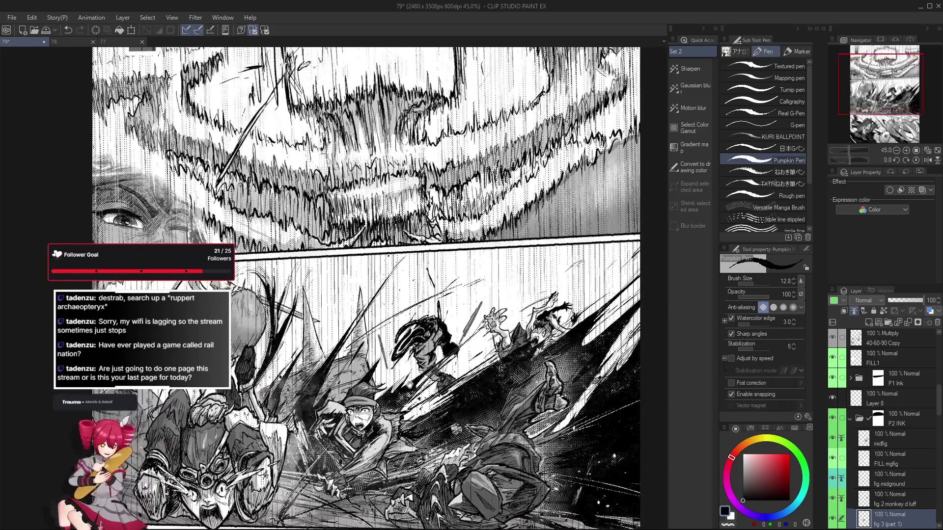
{"action": "key", "text": "o"}
{"action": "scroll", "coordinate": [368, 324], "scroll_direction": "up", "scroll_amount": 5}
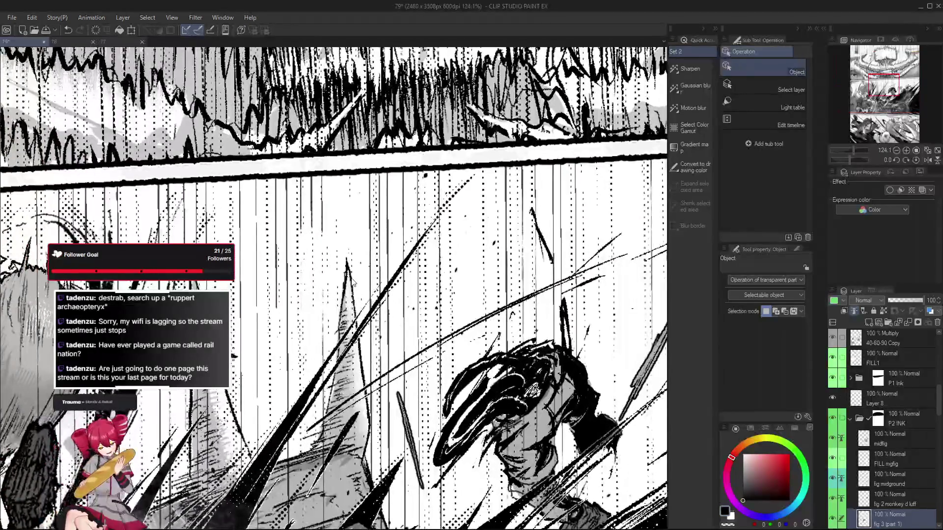
{"action": "left_click", "coordinate": [352, 279]}
{"action": "mouse_move", "coordinate": [352, 280]}
{"action": "left_mouse_down"}
{"action": "mouse_move", "coordinate": [351, 270]}
{"action": "mouse_move", "coordinate": [360, 299]}
{"action": "left_mouse_up"}
{"action": "scroll", "coordinate": [360, 300], "scroll_direction": "up", "scroll_amount": 3}
{"action": "left_click", "coordinate": [360, 300]}
- Pick the eggy layer holding the spike and switch back to the pen
{"action": "scroll", "coordinate": [360, 299], "scroll_direction": "down", "scroll_amount": 5}
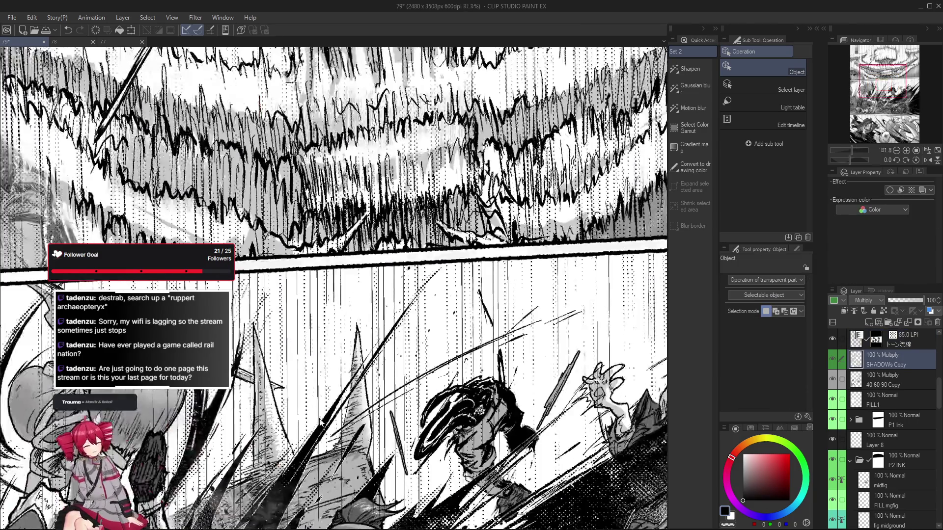
{"action": "scroll", "coordinate": [314, 326], "scroll_direction": "up", "scroll_amount": 8}
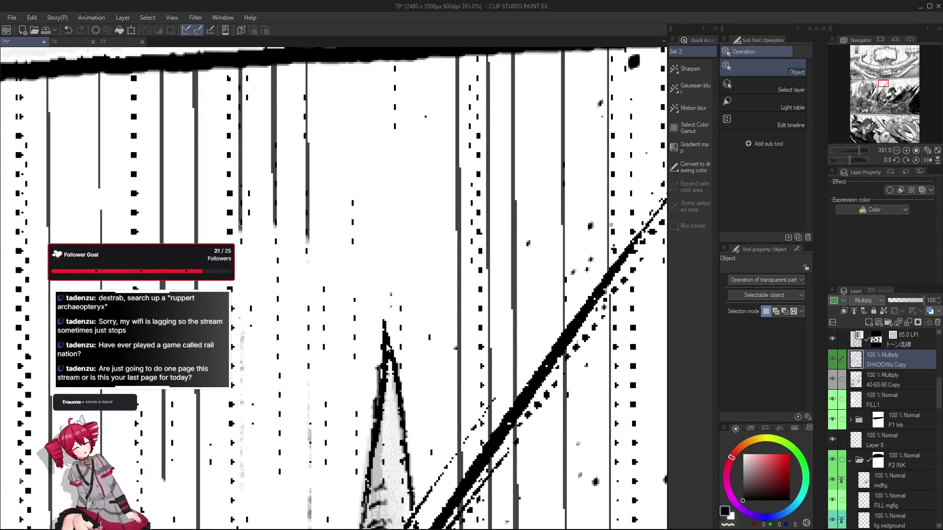
{"action": "left_click", "coordinate": [387, 366]}
{"action": "scroll", "coordinate": [389, 383], "scroll_direction": "down", "scroll_amount": 8}
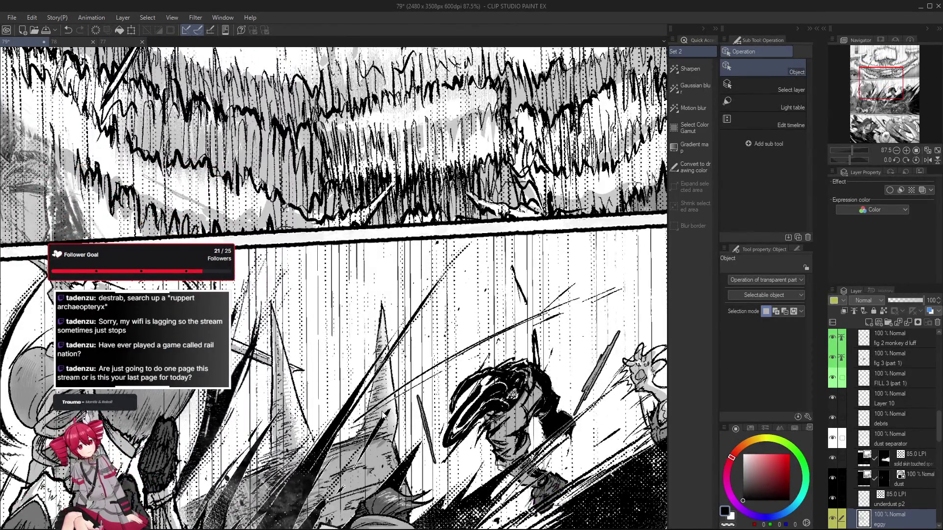
{"action": "key", "text": "p"}
{"action": "scroll", "coordinate": [430, 407], "scroll_direction": "down", "scroll_amount": 5}
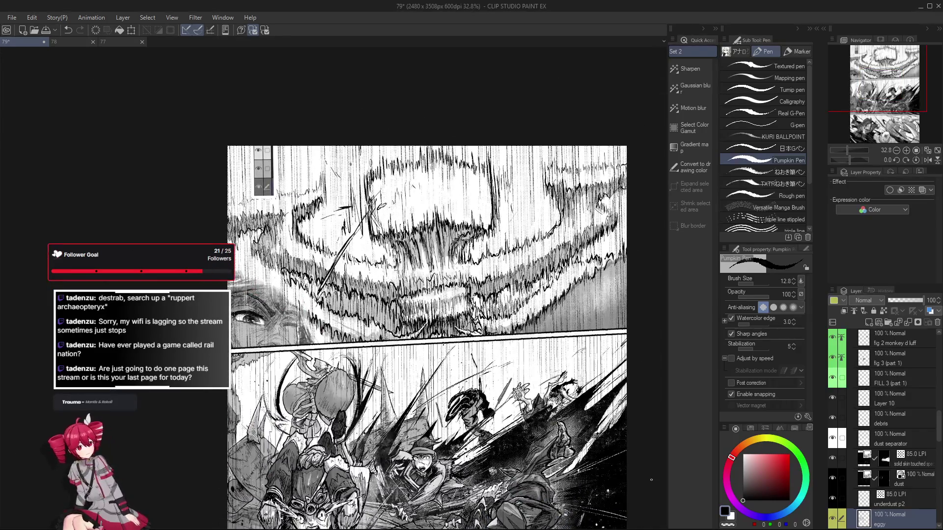
- Save page 79 with Ctrl+S
{"action": "key", "text": "ctrl+s"}
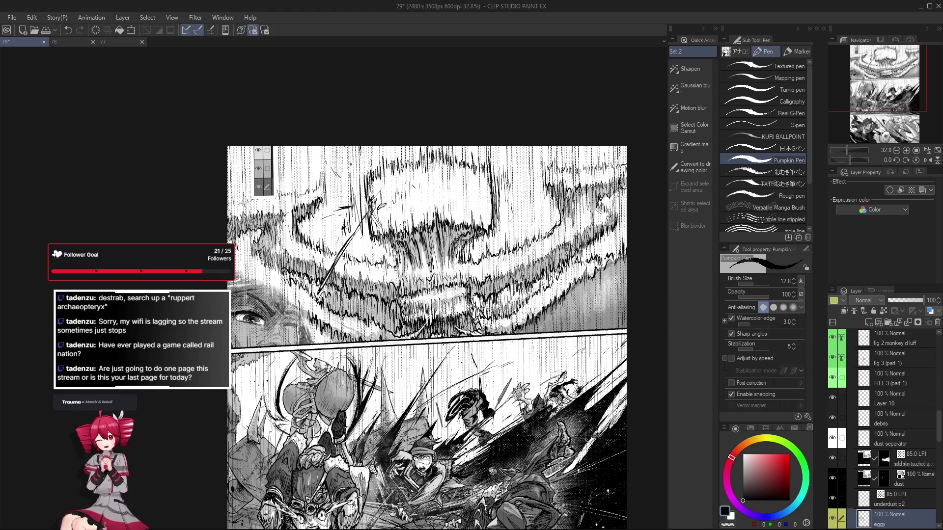
- Ink an upward slash through the middle panel's speed lines
{"action": "scroll", "coordinate": [413, 400], "scroll_direction": "up", "scroll_amount": 5}
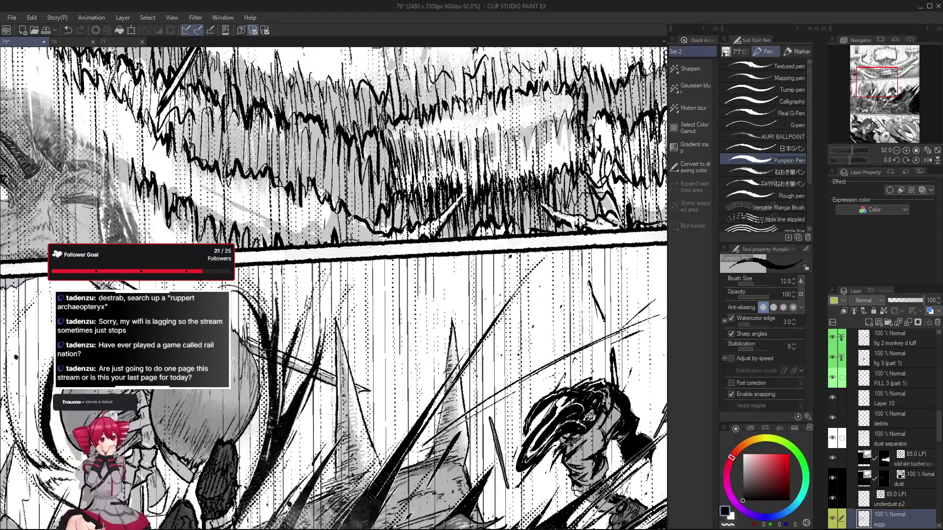
{"action": "left_click_drag", "start_coordinate": [435, 449], "coordinate": [456, 318]}
{"action": "scroll", "coordinate": [429, 292], "scroll_direction": "down", "scroll_amount": 2}
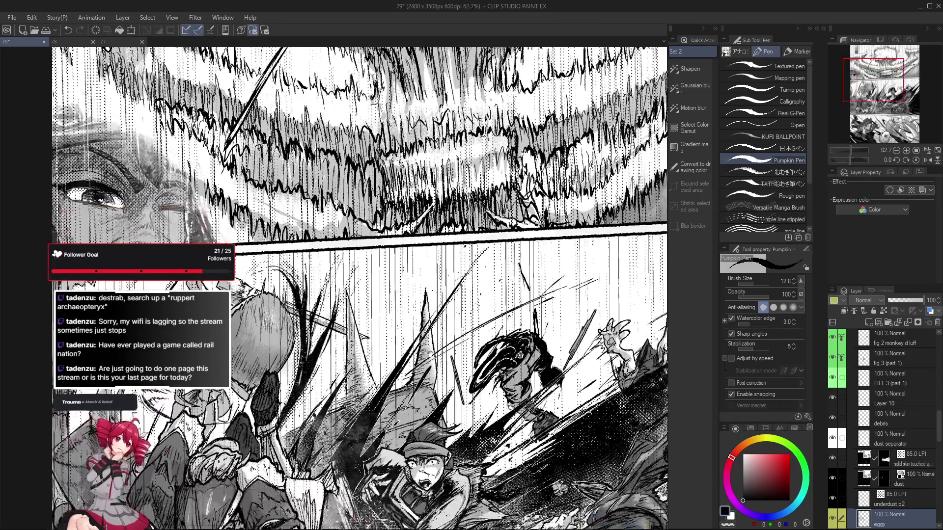
{"action": "key", "text": "e"}
{"action": "mouse_move", "coordinate": [422, 276]}
{"action": "left_mouse_down"}
{"action": "mouse_move", "coordinate": [367, 286]}
{"action": "mouse_move", "coordinate": [342, 269]}
{"action": "left_mouse_up"}
{"action": "key", "text": "p"}
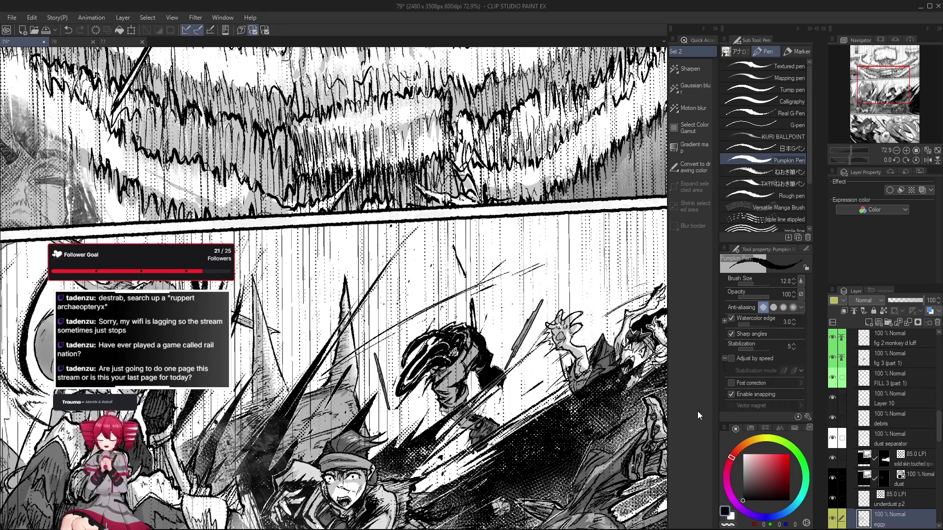
- Undo the last stroke and save the page
{"action": "key", "text": "ctrl+z"}
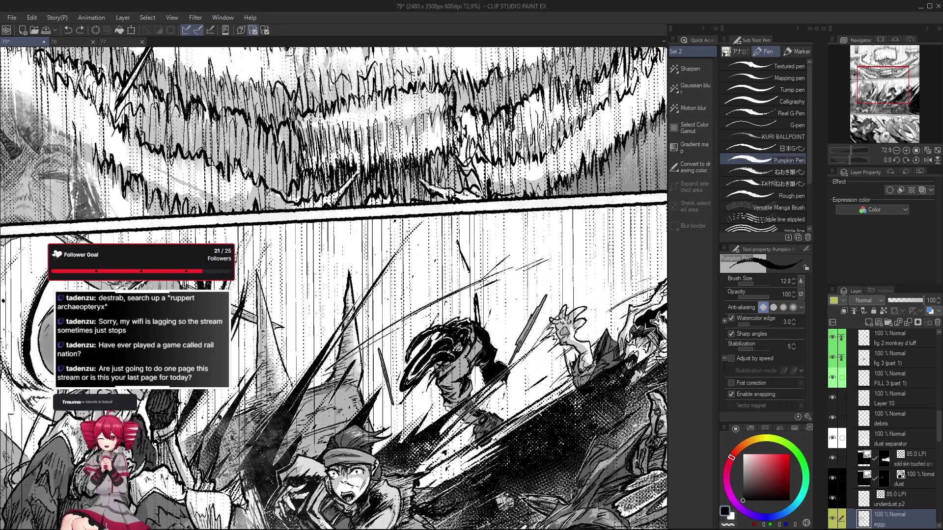
{"action": "scroll", "coordinate": [363, 355], "scroll_direction": "down", "scroll_amount": 2}
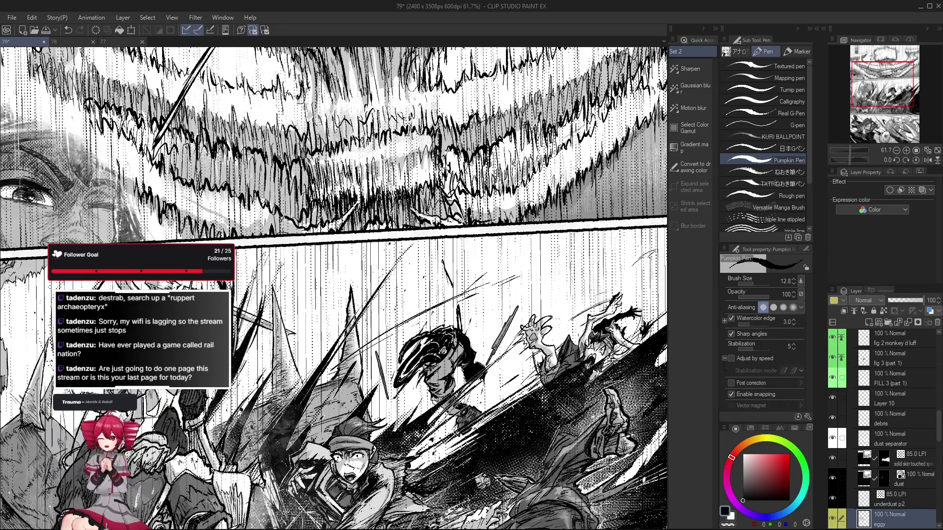
{"action": "left_click_drag", "start_coordinate": [368, 422], "coordinate": [376, 437]}
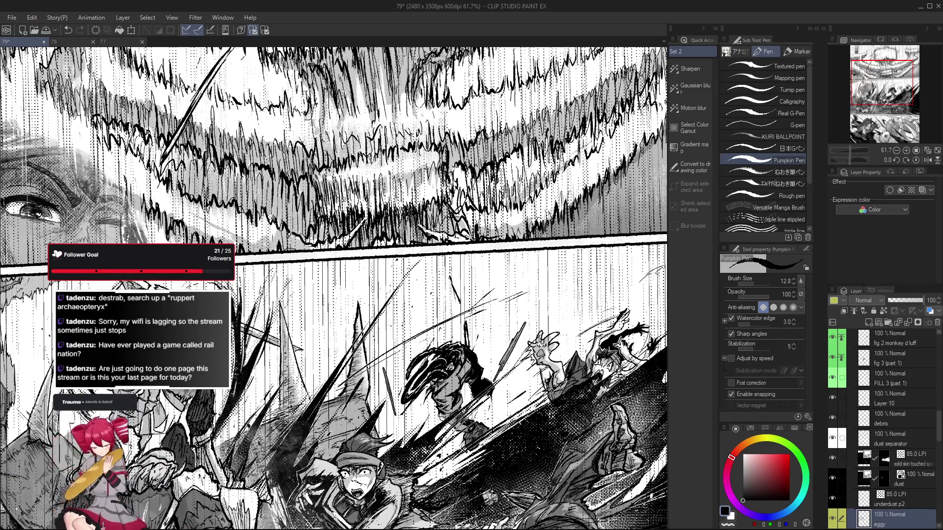
{"action": "key", "text": "ctrl+s"}
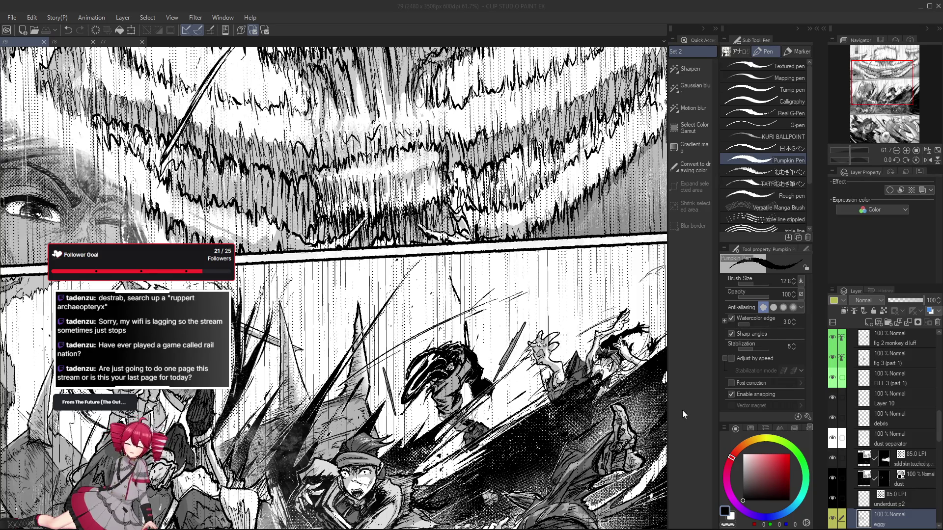
- Inspect the middle action panel at several zoom levels, then undo the last ink stroke
{"action": "left_click_drag", "start_coordinate": [344, 295], "coordinate": [295, 277]}
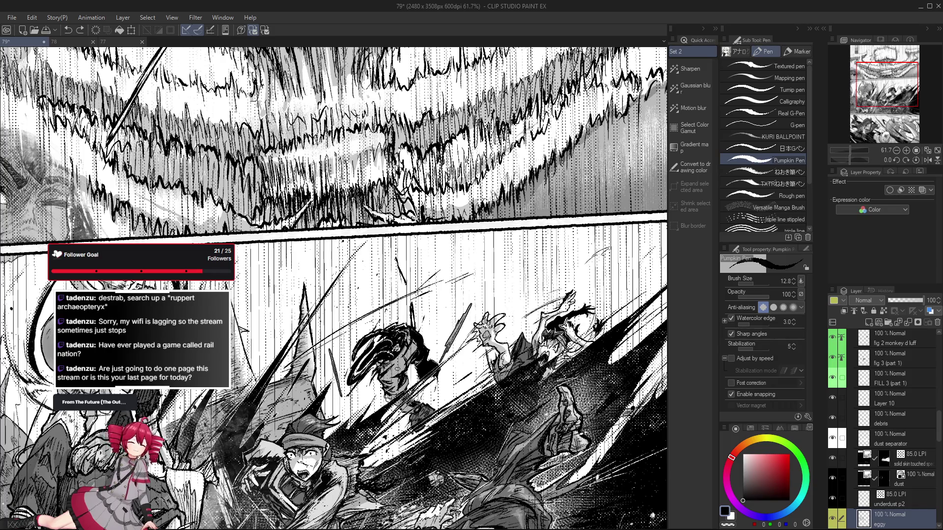
{"action": "scroll", "coordinate": [398, 367], "scroll_direction": "down", "scroll_amount": 2}
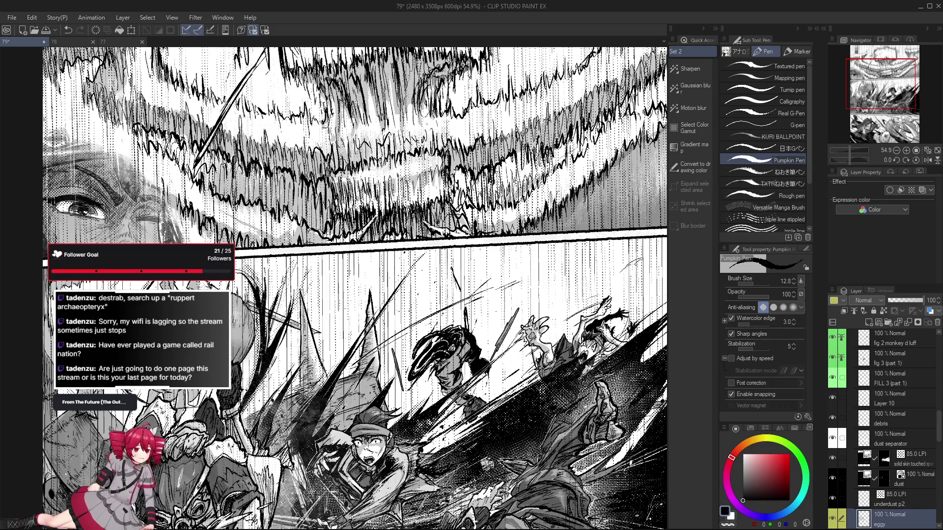
{"action": "scroll", "coordinate": [300, 295], "scroll_direction": "up", "scroll_amount": 1}
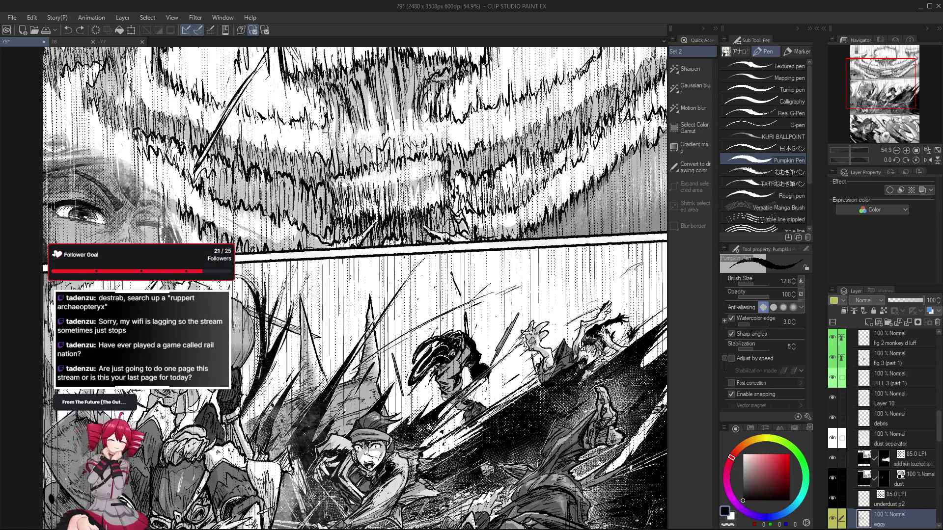
{"action": "scroll", "coordinate": [330, 389], "scroll_direction": "down", "scroll_amount": 3}
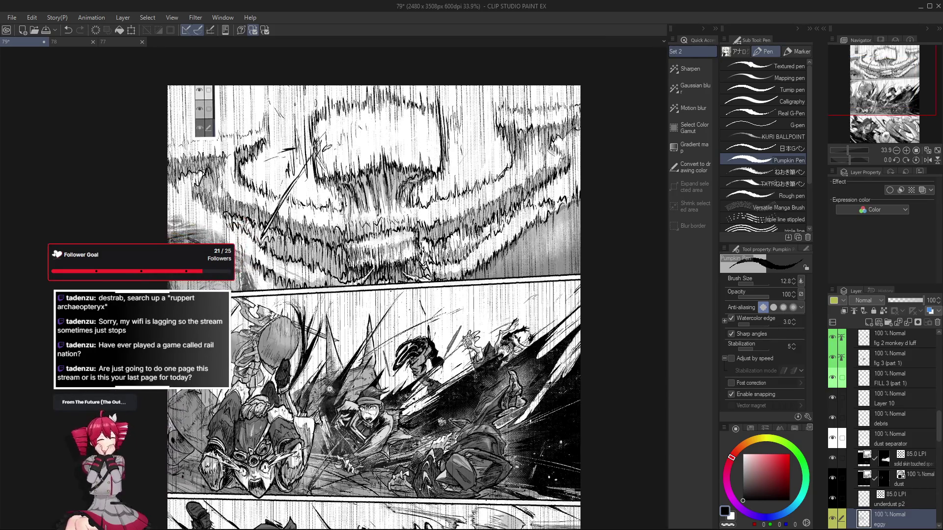
{"action": "scroll", "coordinate": [330, 389], "scroll_direction": "up", "scroll_amount": 4}
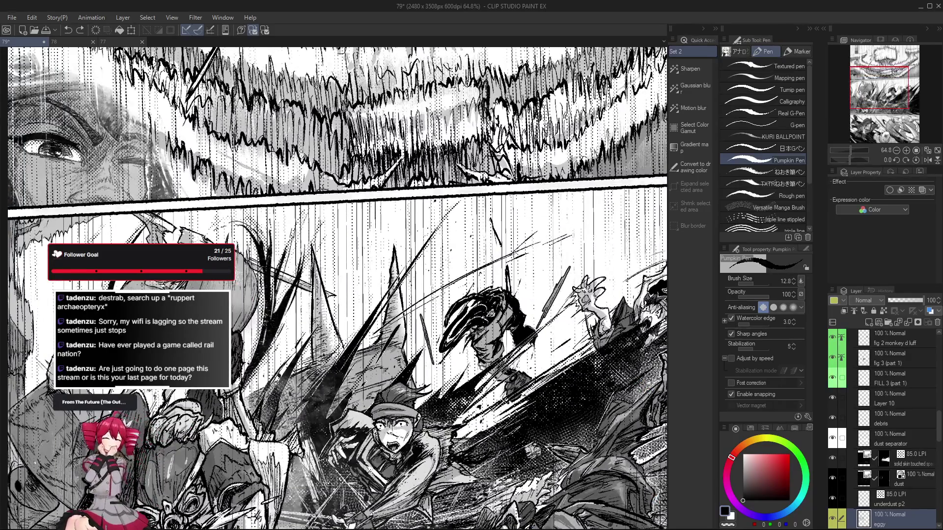
{"action": "scroll", "coordinate": [380, 333], "scroll_direction": "down", "scroll_amount": 2}
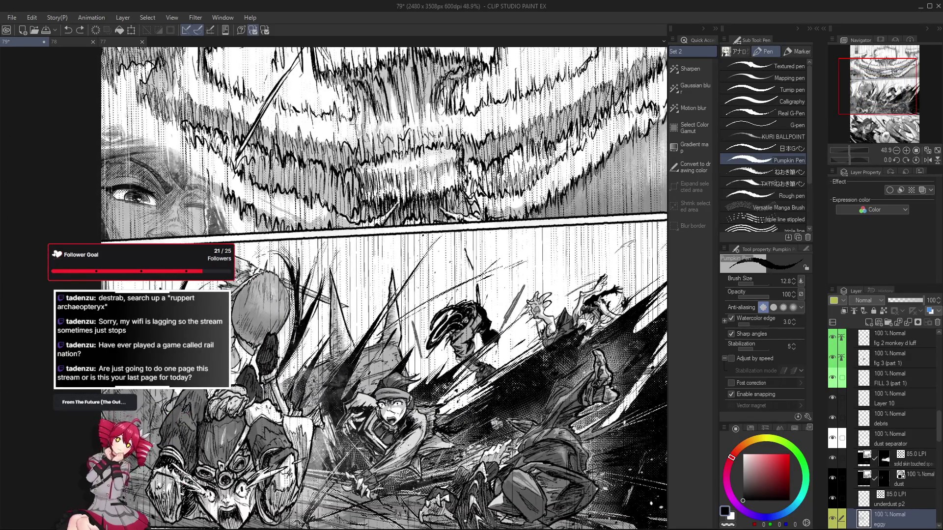
{"action": "scroll", "coordinate": [383, 290], "scroll_direction": "up", "scroll_amount": 2}
{"action": "scroll", "coordinate": [383, 290], "scroll_direction": "down", "scroll_amount": 1}
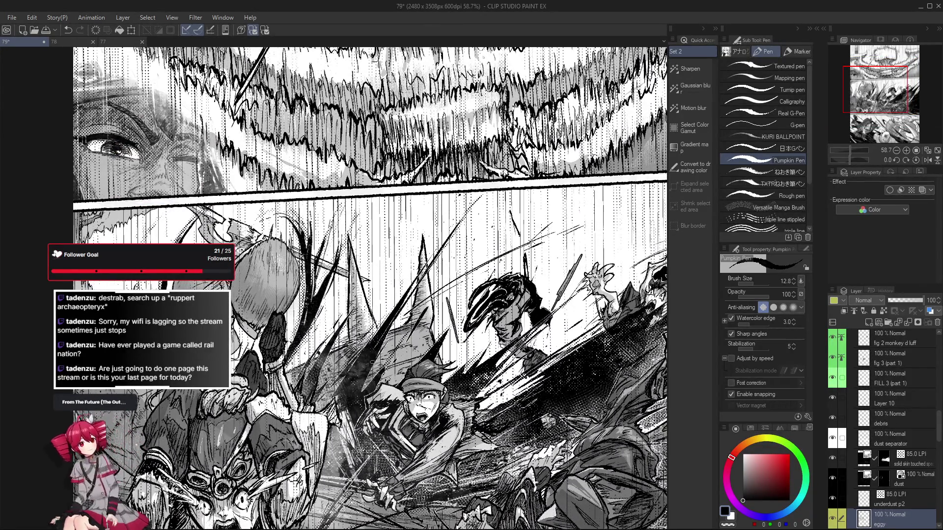
{"action": "scroll", "coordinate": [404, 351], "scroll_direction": "up", "scroll_amount": 3}
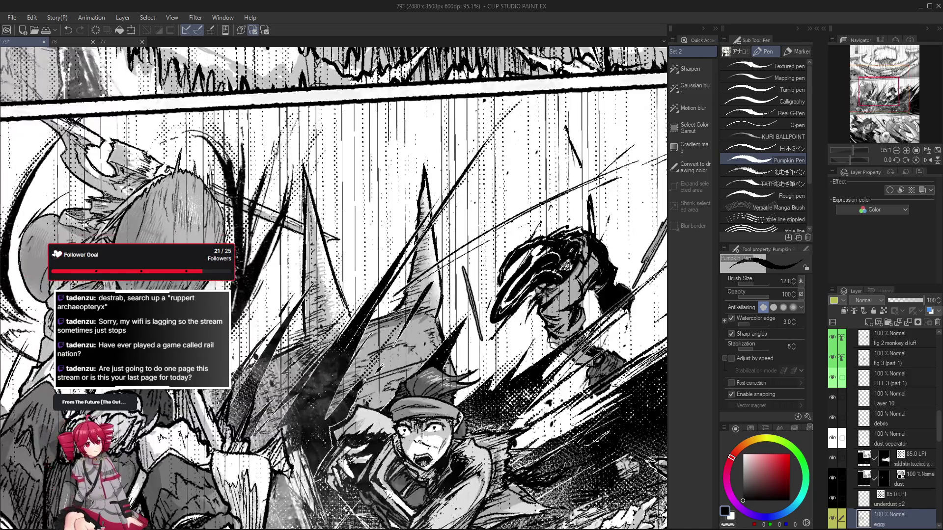
{"action": "scroll", "coordinate": [396, 357], "scroll_direction": "down", "scroll_amount": 1}
{"action": "scroll", "coordinate": [396, 357], "scroll_direction": "down", "scroll_amount": 3}
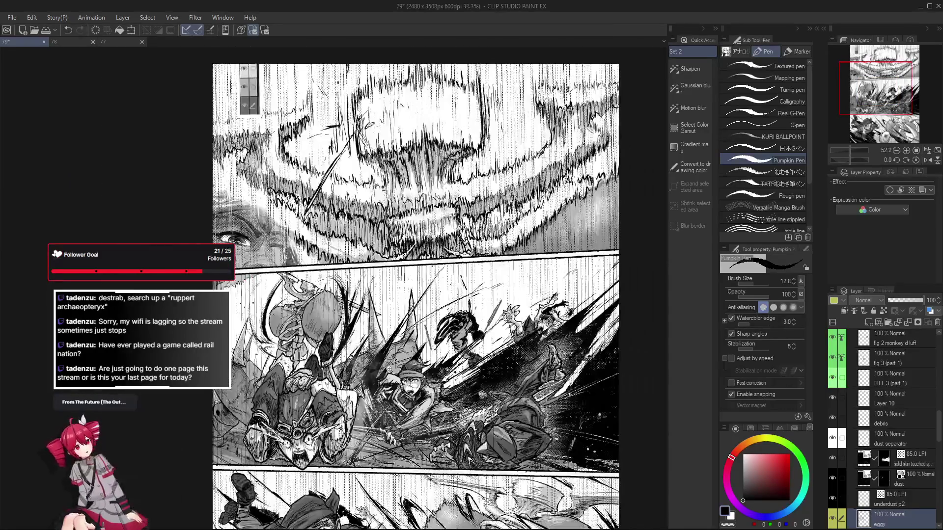
{"action": "scroll", "coordinate": [396, 357], "scroll_direction": "up", "scroll_amount": 2}
{"action": "scroll", "coordinate": [414, 352], "scroll_direction": "up", "scroll_amount": 1}
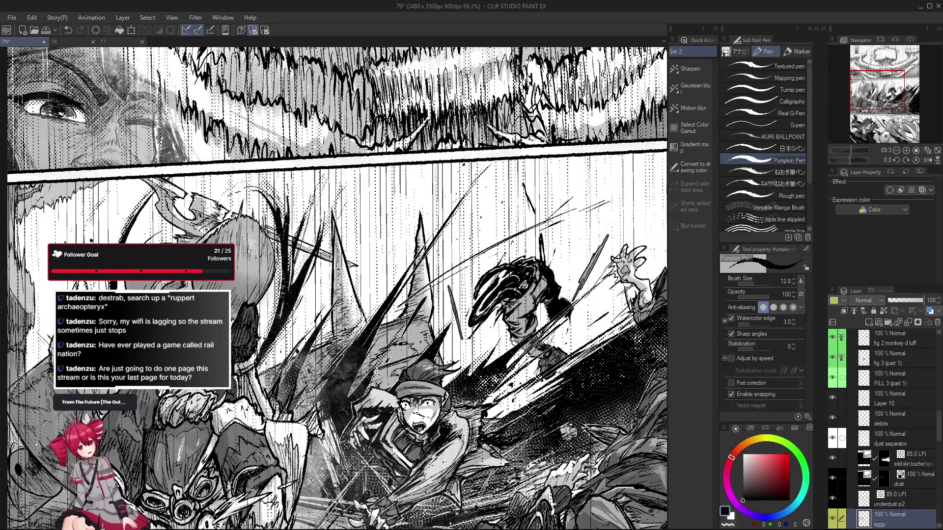
{"action": "scroll", "coordinate": [395, 380], "scroll_direction": "down", "scroll_amount": 3}
{"action": "scroll", "coordinate": [394, 379], "scroll_direction": "up", "scroll_amount": 1}
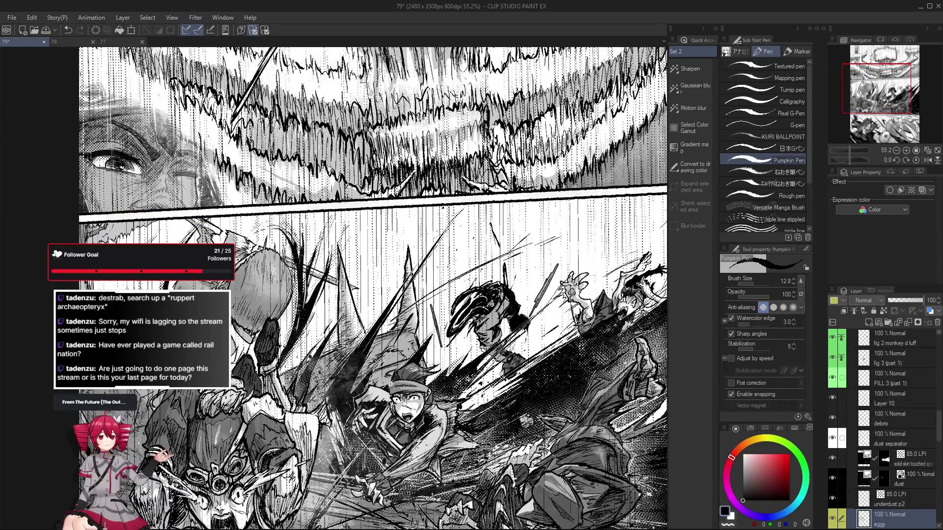
{"action": "scroll", "coordinate": [393, 381], "scroll_direction": "up", "scroll_amount": 3}
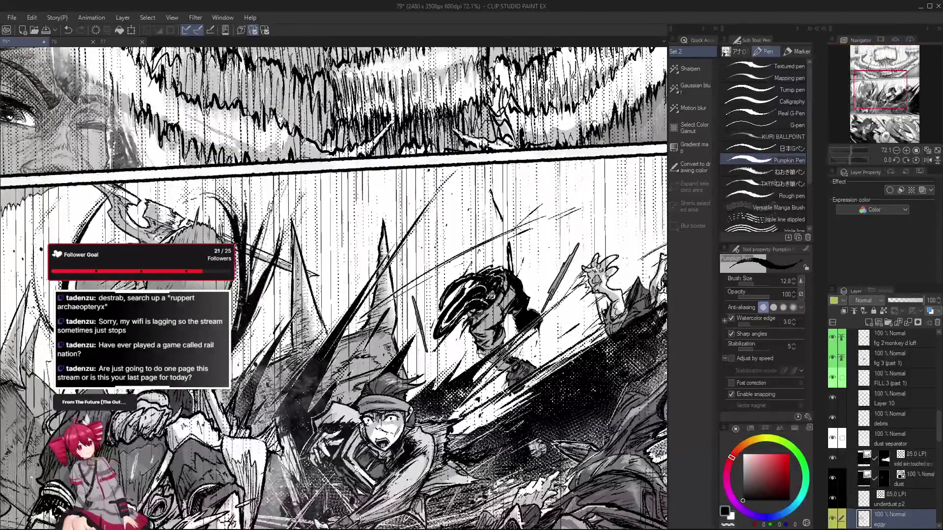
{"action": "key", "text": "ctrl+z"}
- Compare the panel with and without the previous stroke via undo/redo, keeping that stroke
{"action": "scroll", "coordinate": [400, 396], "scroll_direction": "down", "scroll_amount": 3}
{"action": "scroll", "coordinate": [399, 396], "scroll_direction": "up", "scroll_amount": 1}
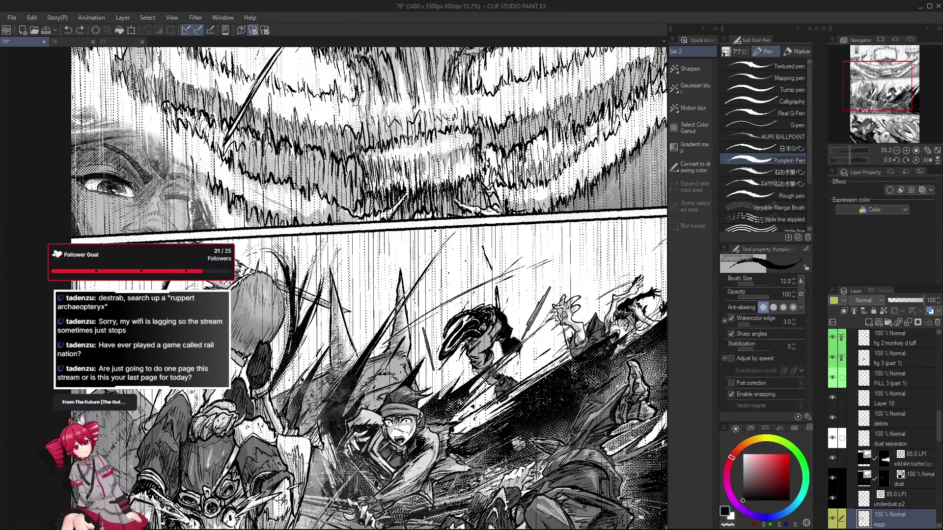
{"action": "scroll", "coordinate": [406, 374], "scroll_direction": "up", "scroll_amount": 2}
{"action": "scroll", "coordinate": [406, 373], "scroll_direction": "down", "scroll_amount": 1}
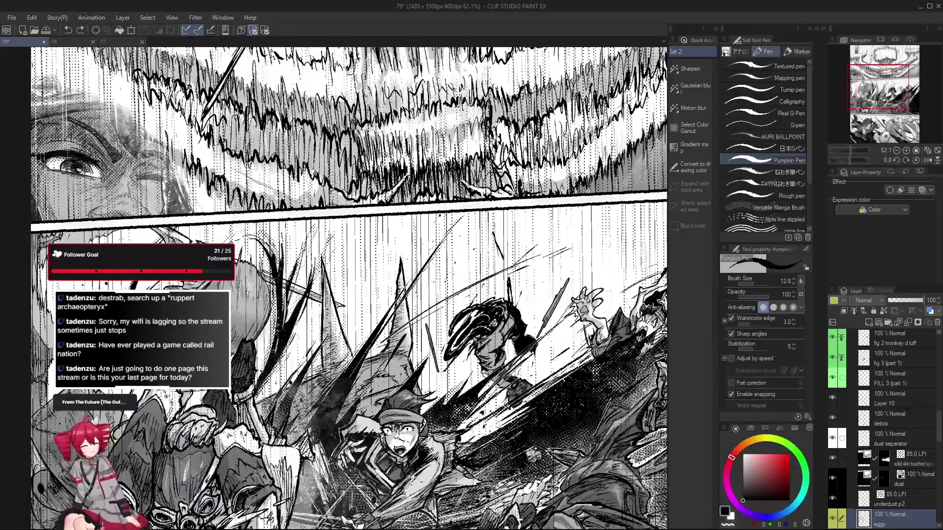
{"action": "scroll", "coordinate": [415, 353], "scroll_direction": "up", "scroll_amount": 1}
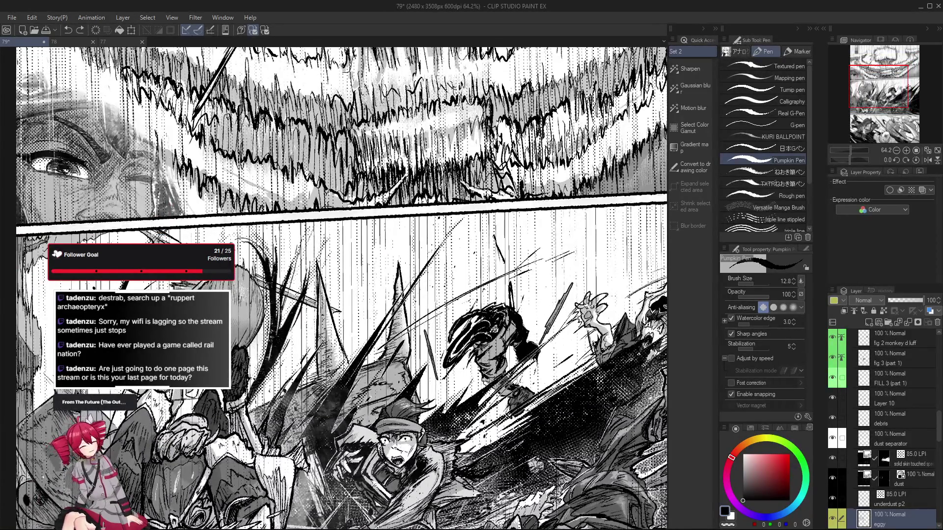
{"action": "scroll", "coordinate": [407, 359], "scroll_direction": "up", "scroll_amount": 1}
{"action": "scroll", "coordinate": [400, 365], "scroll_direction": "down", "scroll_amount": 1}
{"action": "scroll", "coordinate": [400, 366], "scroll_direction": "down", "scroll_amount": 2}
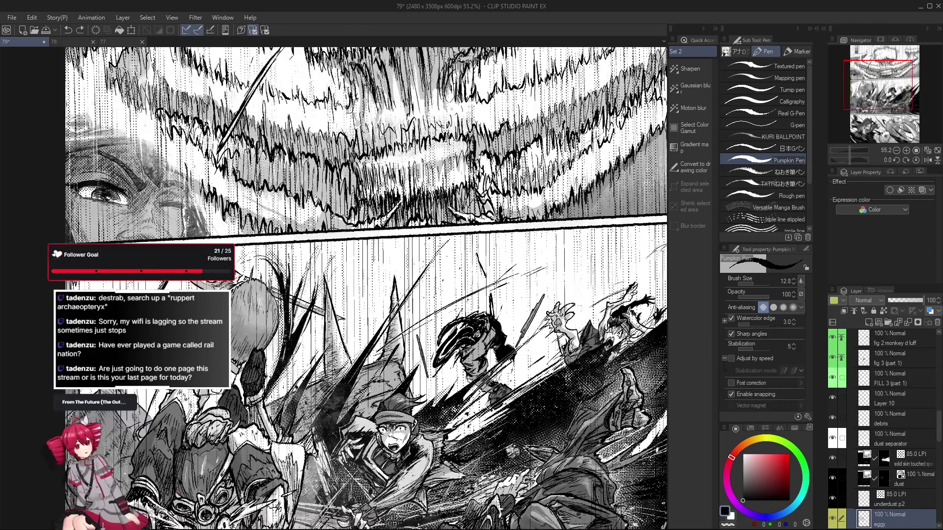
{"action": "scroll", "coordinate": [389, 365], "scroll_direction": "down", "scroll_amount": 1}
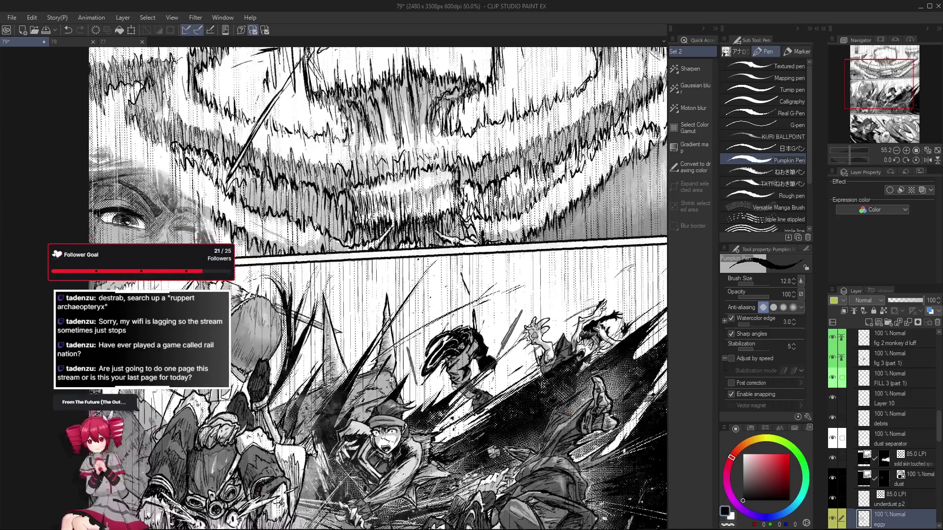
{"action": "key", "text": "ctrl+z"}
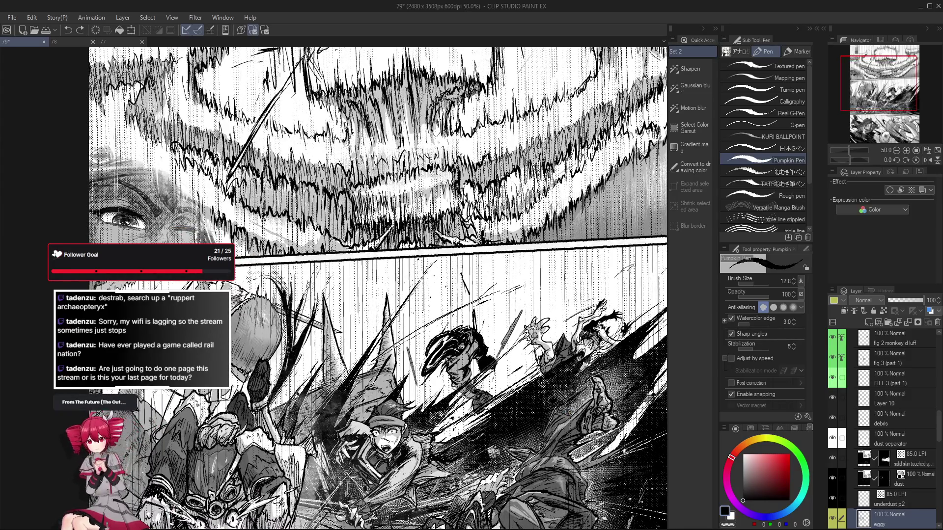
{"action": "key", "text": "ctrl+y"}
{"action": "key", "text": "ctrl+z"}
{"action": "key", "text": "ctrl+y"}
{"action": "scroll", "coordinate": [383, 343], "scroll_direction": "down", "scroll_amount": 1}
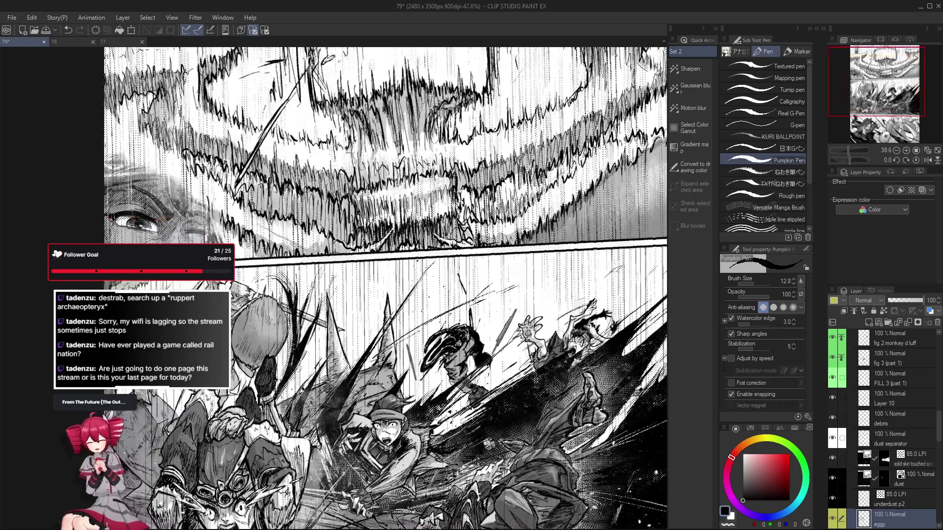
{"action": "scroll", "coordinate": [335, 381], "scroll_direction": "down", "scroll_amount": 1}
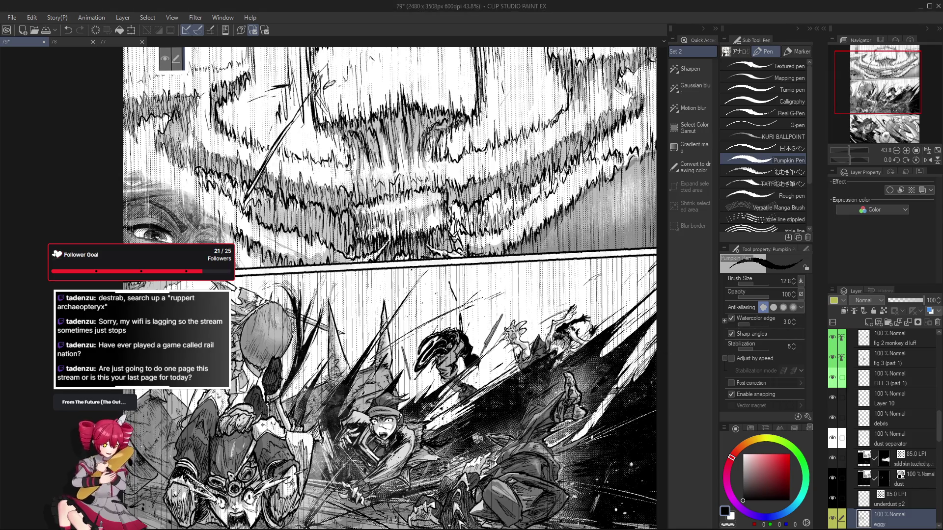
{"action": "scroll", "coordinate": [312, 331], "scroll_direction": "up", "scroll_amount": 3}
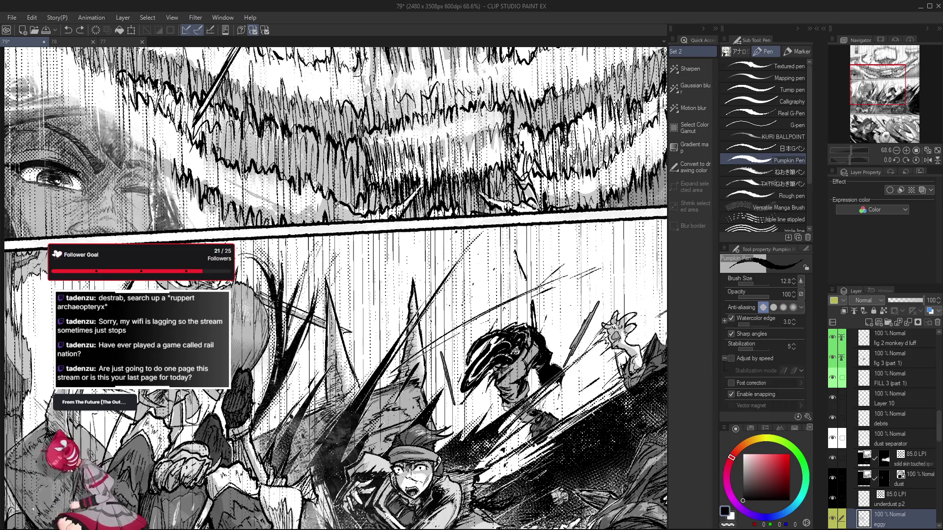
{"action": "scroll", "coordinate": [334, 344], "scroll_direction": "down", "scroll_amount": 2}
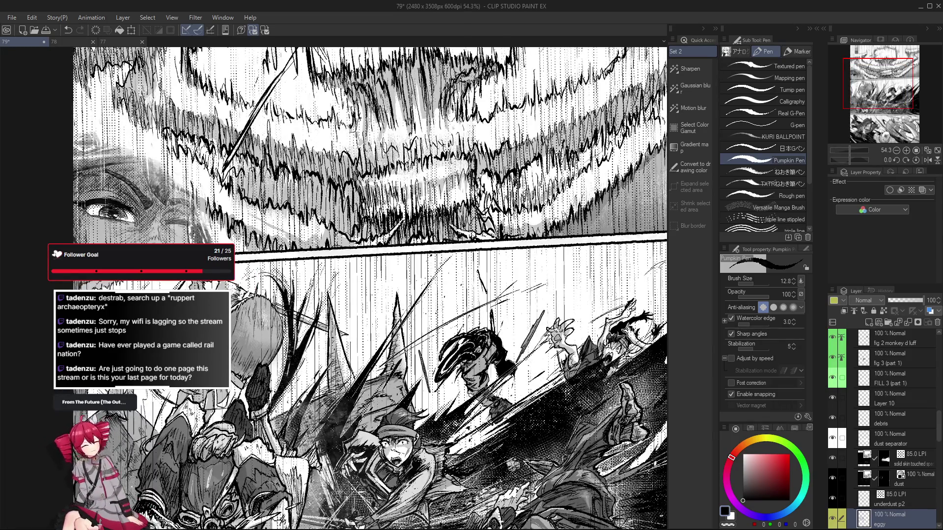
{"action": "scroll", "coordinate": [332, 373], "scroll_direction": "down", "scroll_amount": 2}
{"action": "scroll", "coordinate": [265, 359], "scroll_direction": "up", "scroll_amount": 4}
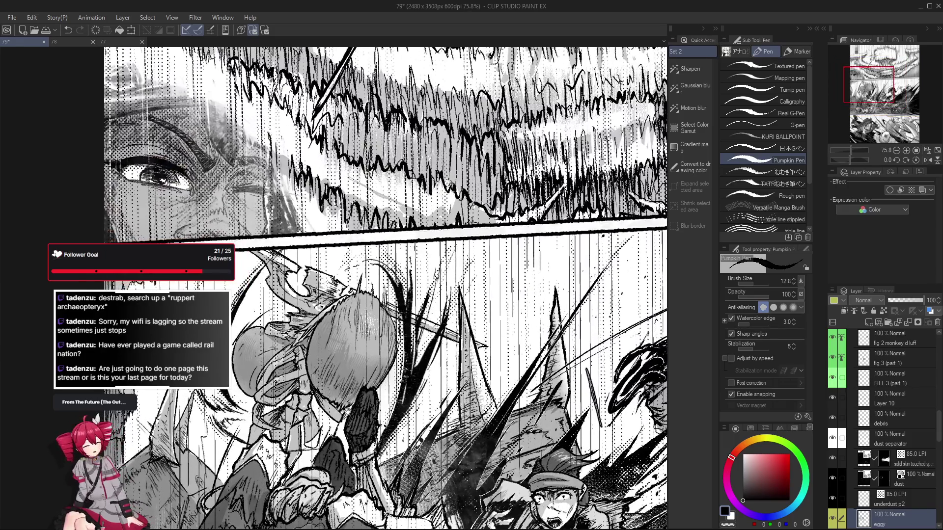
{"action": "left_click_drag", "start_coordinate": [266, 359], "coordinate": [274, 373]}
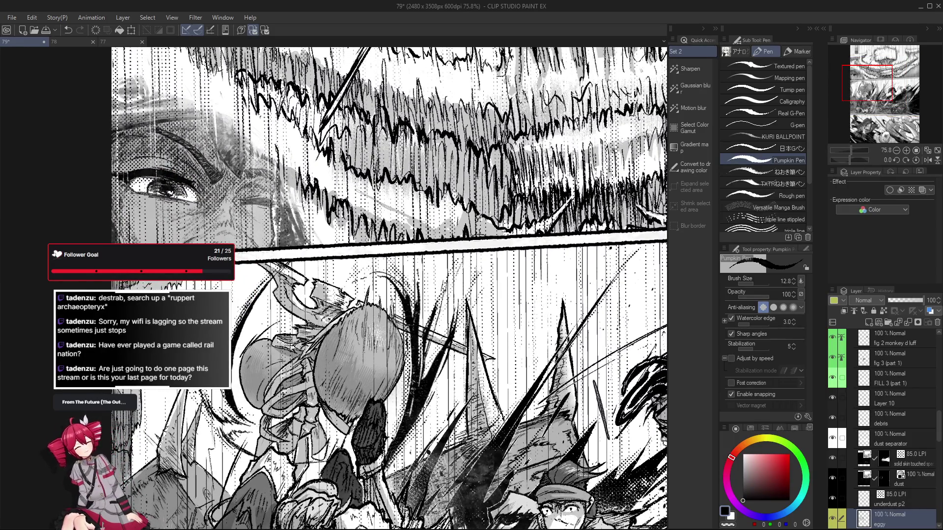
{"action": "scroll", "coordinate": [305, 373], "scroll_direction": "down", "scroll_amount": 2}
{"action": "scroll", "coordinate": [297, 422], "scroll_direction": "up", "scroll_amount": 1}
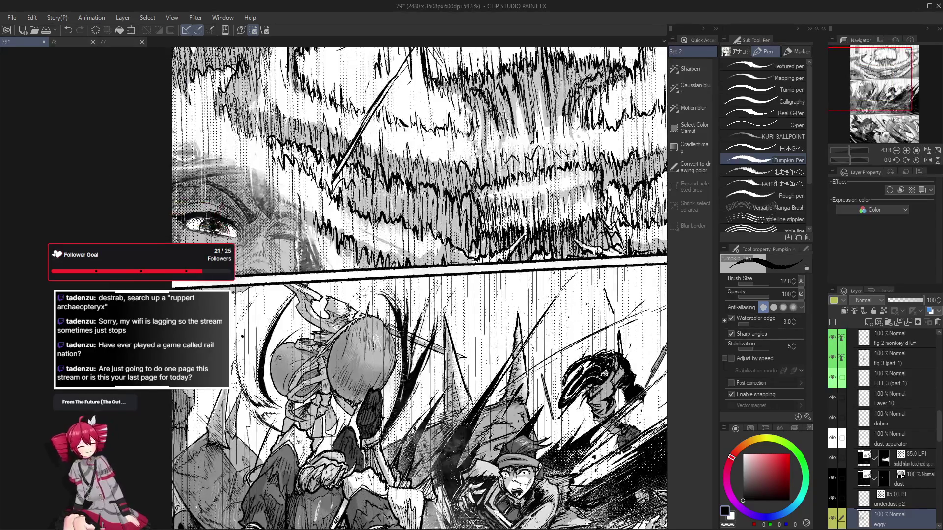
{"action": "scroll", "coordinate": [295, 432], "scroll_direction": "up", "scroll_amount": 1}
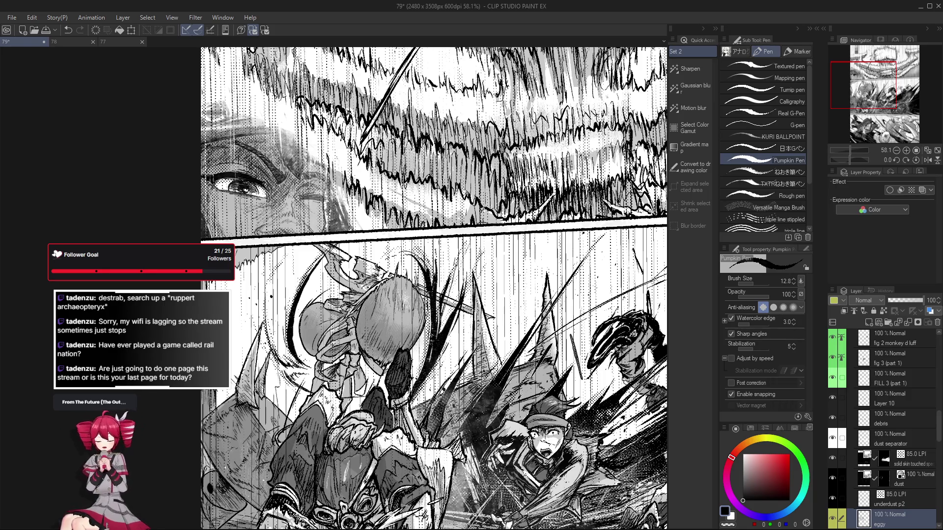
{"action": "left_click_drag", "start_coordinate": [261, 330], "coordinate": [290, 278]}
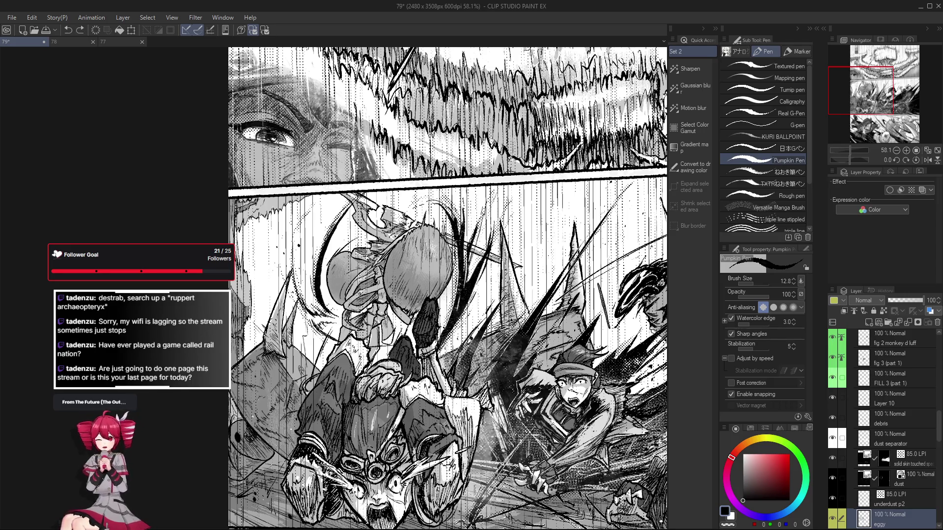
{"action": "scroll", "coordinate": [235, 410], "scroll_direction": "up", "scroll_amount": 1}
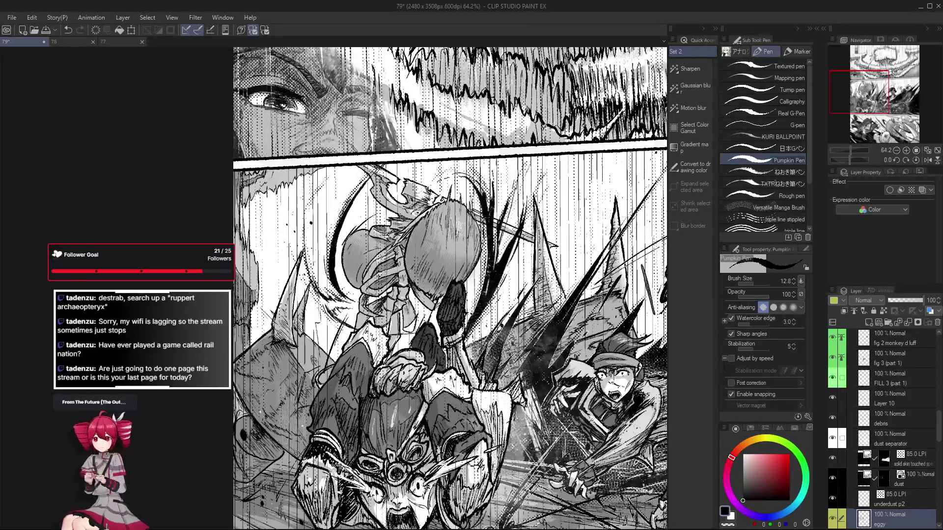
{"action": "left_click_drag", "start_coordinate": [259, 440], "coordinate": [254, 416]}
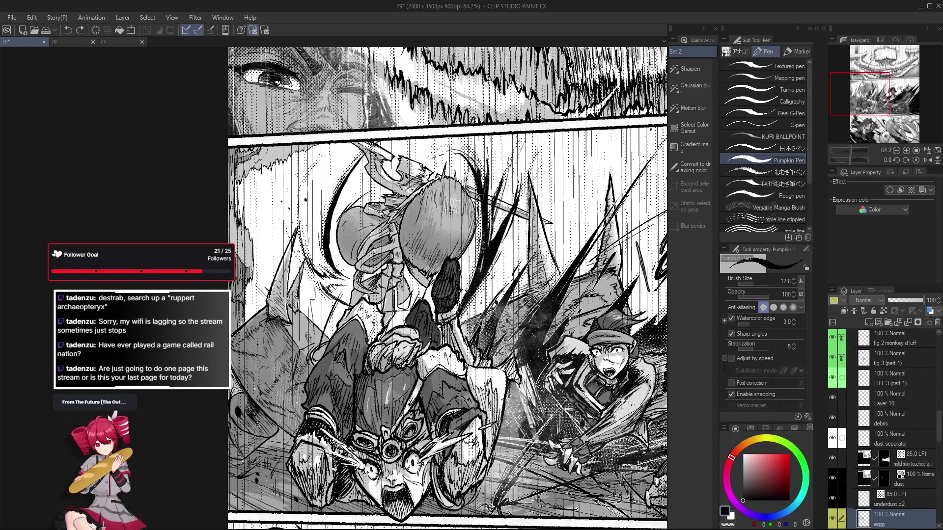
{"action": "scroll", "coordinate": [285, 429], "scroll_direction": "down", "scroll_amount": 5}
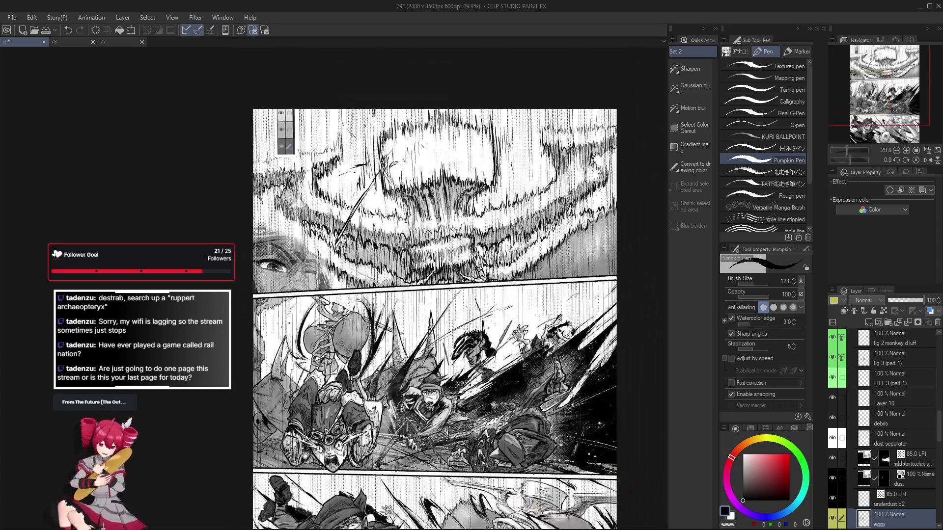
{"action": "scroll", "coordinate": [302, 440], "scroll_direction": "up", "scroll_amount": 2}
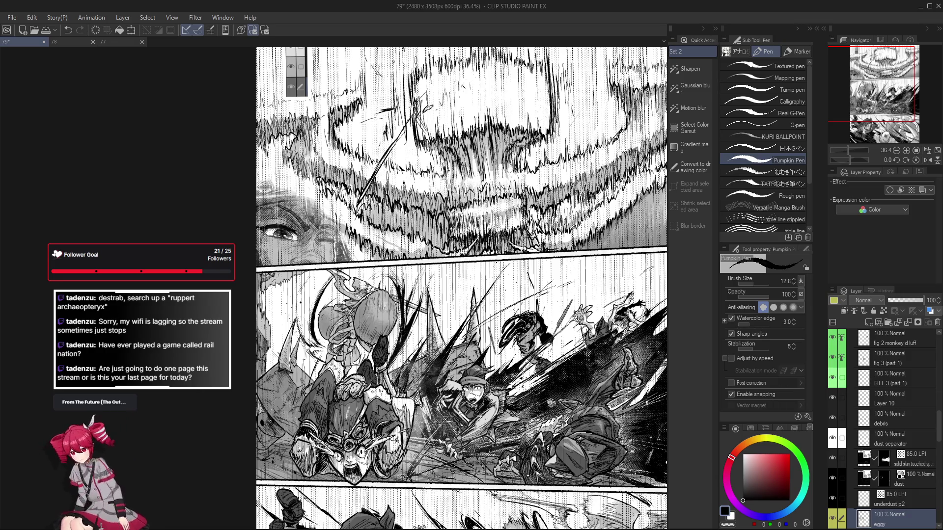
{"action": "scroll", "coordinate": [272, 433], "scroll_direction": "up", "scroll_amount": 1}
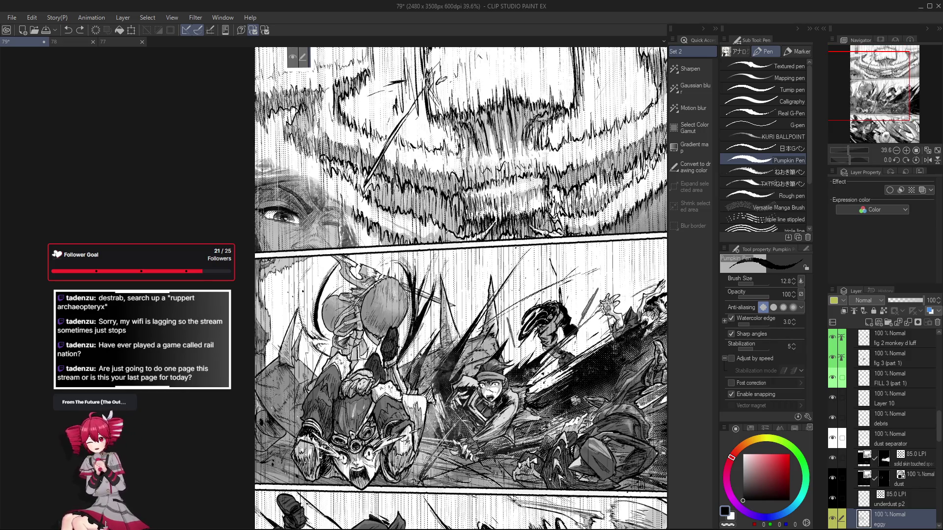
{"action": "scroll", "coordinate": [270, 421], "scroll_direction": "up", "scroll_amount": 1}
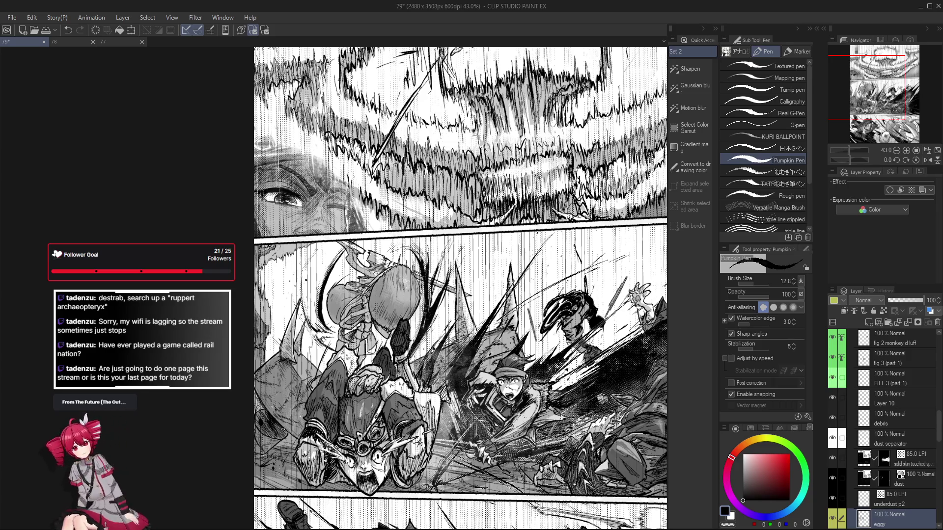
{"action": "scroll", "coordinate": [284, 429], "scroll_direction": "up", "scroll_amount": 5}
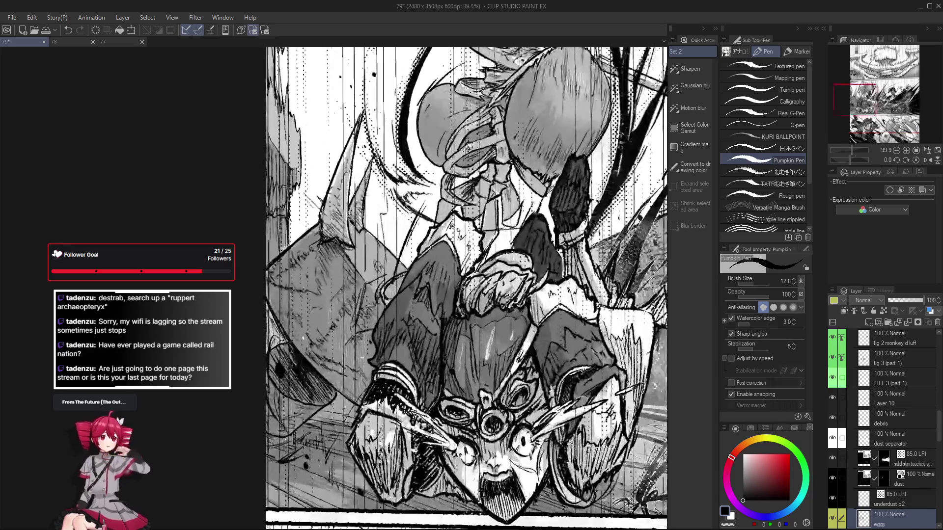
{"action": "scroll", "coordinate": [284, 432], "scroll_direction": "down", "scroll_amount": 2}
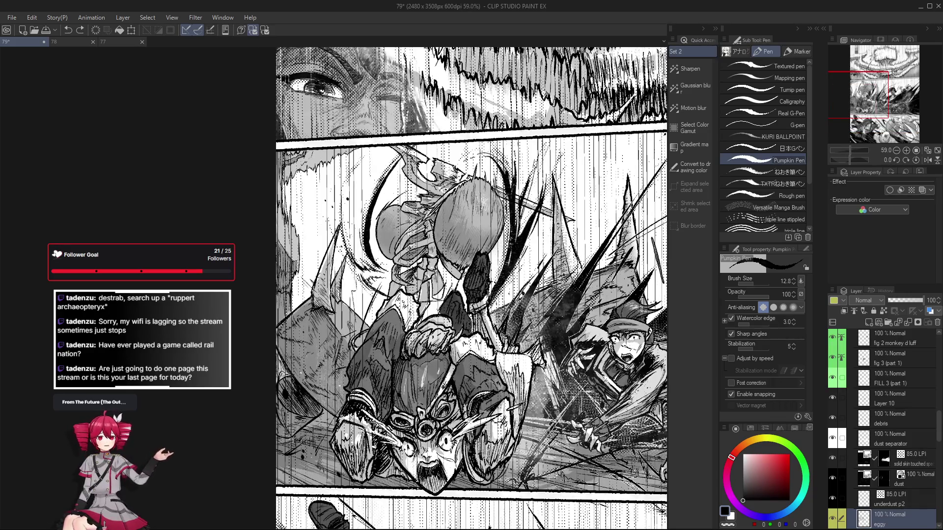
{"action": "scroll", "coordinate": [290, 433], "scroll_direction": "down", "scroll_amount": 1}
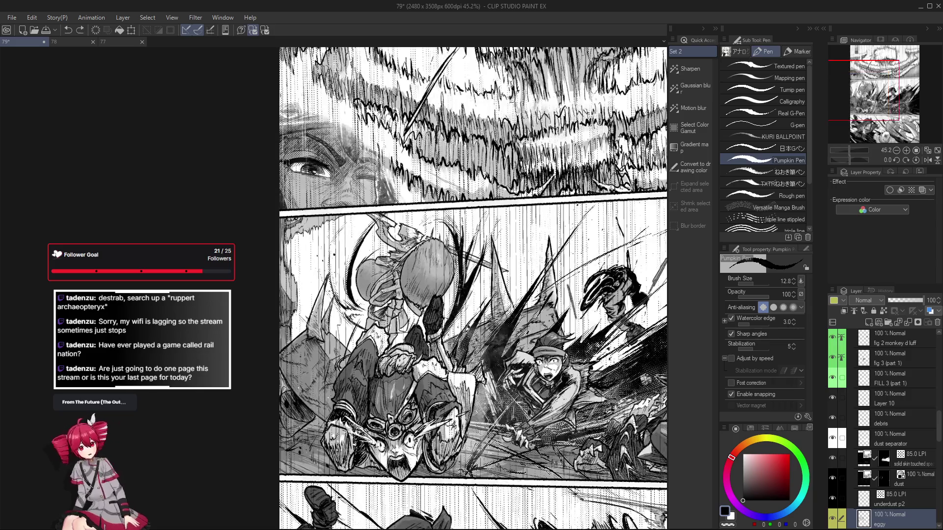
{"action": "left_click", "coordinate": [296, 423]}
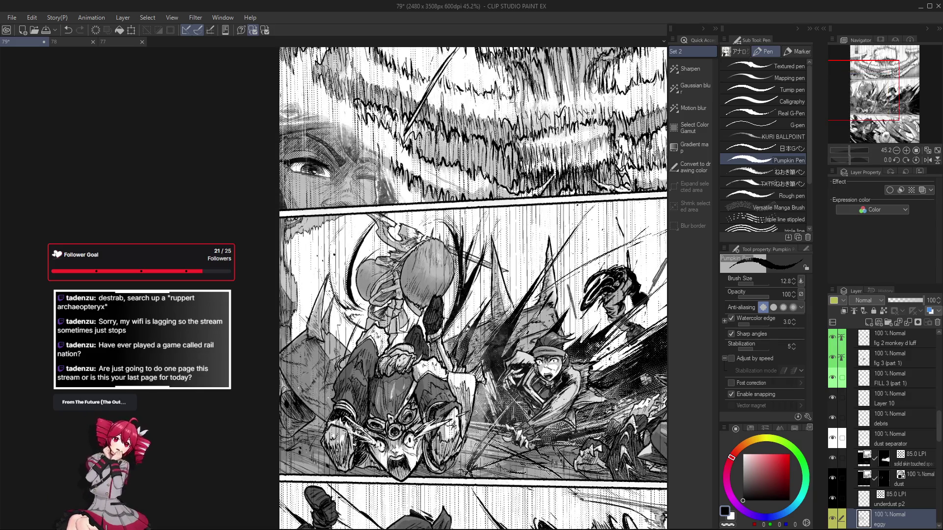
{"action": "left_click_drag", "start_coordinate": [289, 434], "coordinate": [294, 405]}
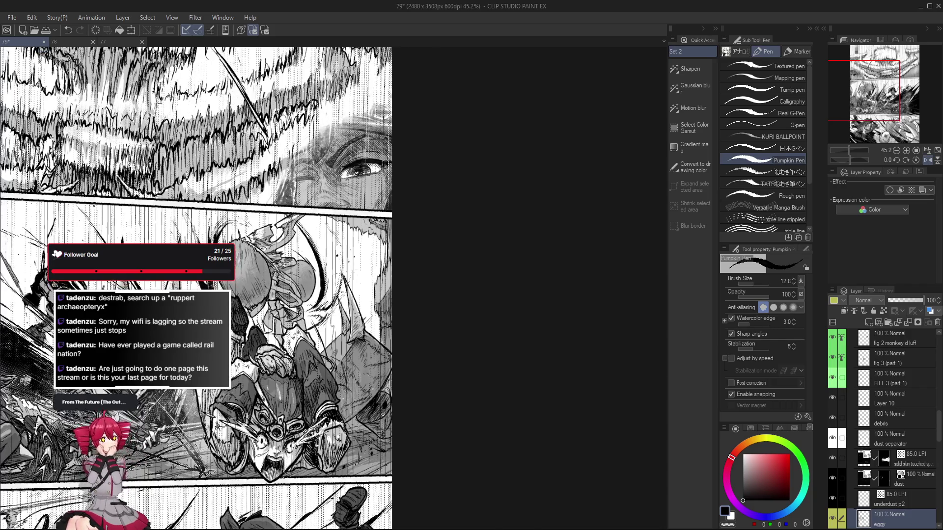
{"action": "scroll", "coordinate": [294, 405], "scroll_direction": "up", "scroll_amount": 3}
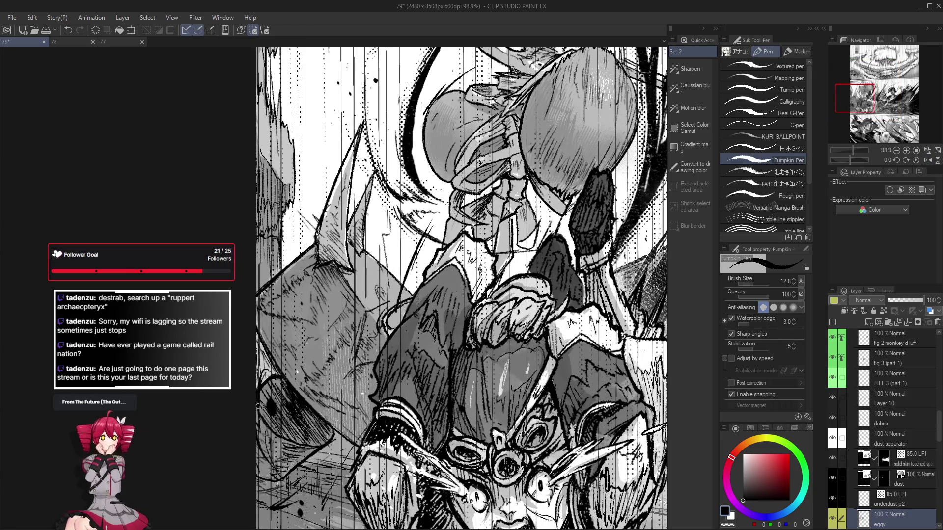
{"action": "scroll", "coordinate": [273, 385], "scroll_direction": "down", "scroll_amount": 1}
{"action": "scroll", "coordinate": [275, 390], "scroll_direction": "down", "scroll_amount": 2}
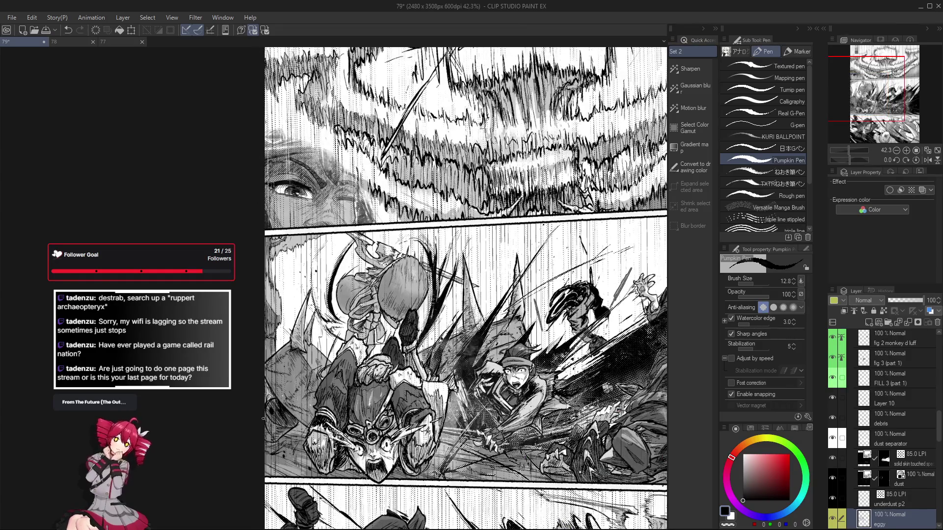
{"action": "scroll", "coordinate": [273, 427], "scroll_direction": "up", "scroll_amount": 3}
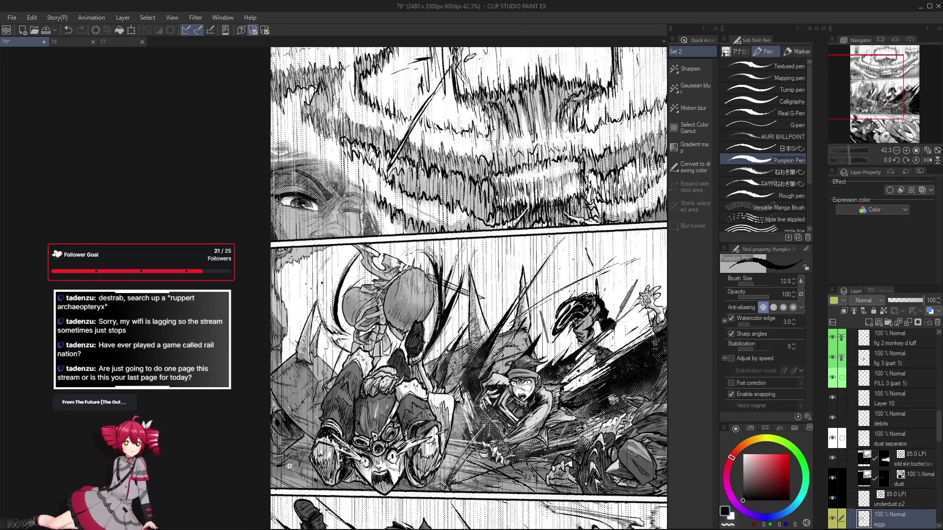
{"action": "scroll", "coordinate": [265, 444], "scroll_direction": "up", "scroll_amount": 3}
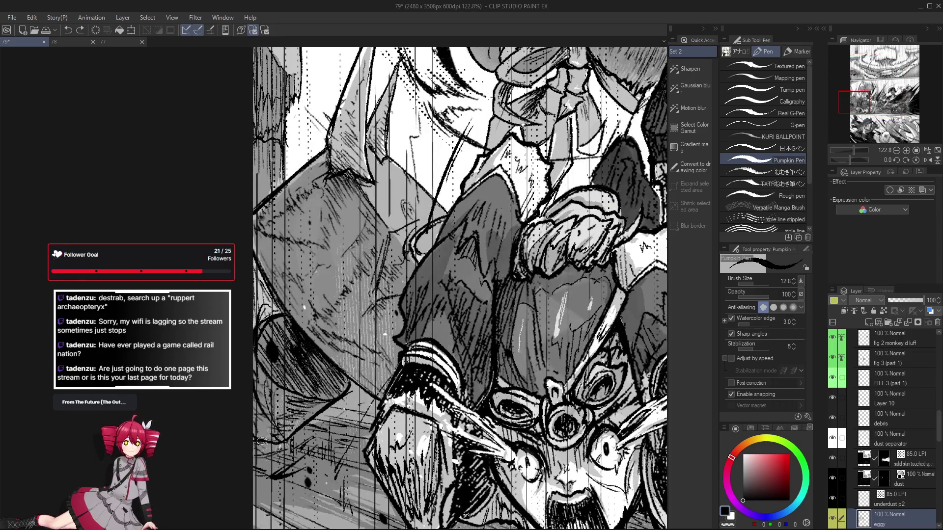
{"action": "scroll", "coordinate": [260, 450], "scroll_direction": "down", "scroll_amount": 2}
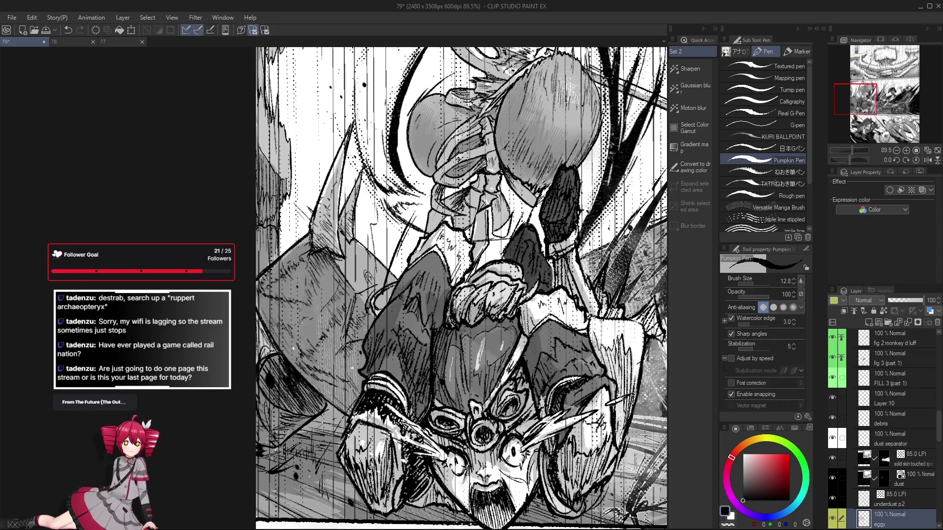
- Swap briefly to the Eraser and back to the Pen, zoom out, and flip the canvas horizontally
{"action": "key", "text": "e"}
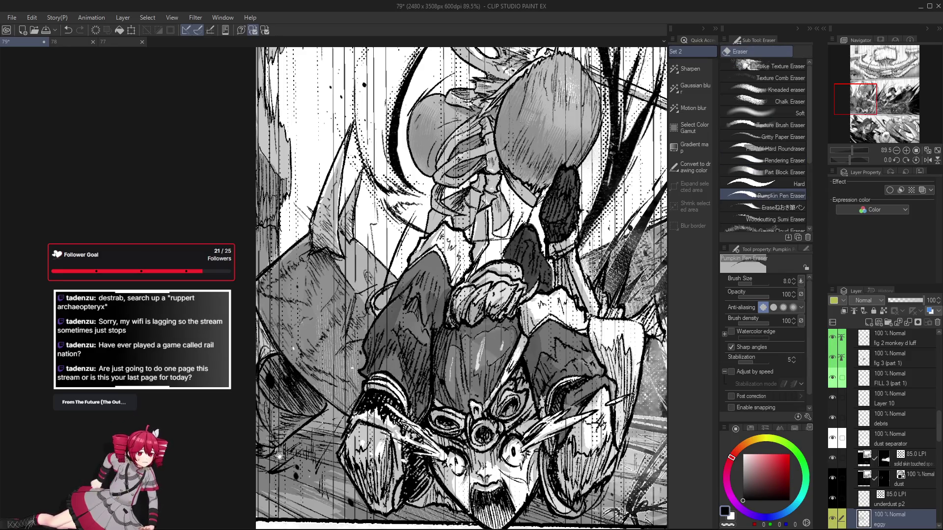
{"action": "left_click_drag", "start_coordinate": [279, 456], "coordinate": [270, 447]}
{"action": "key", "text": "p"}
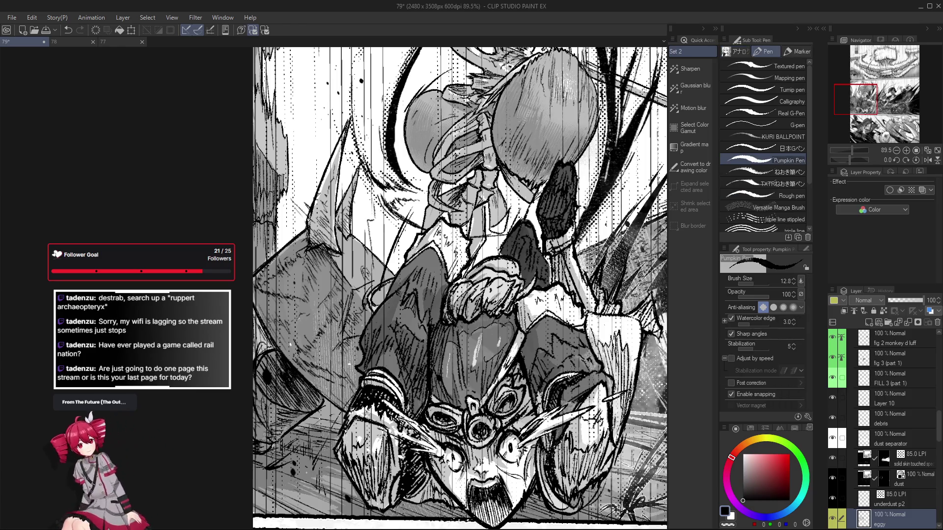
{"action": "scroll", "coordinate": [273, 445], "scroll_direction": "up", "scroll_amount": 3}
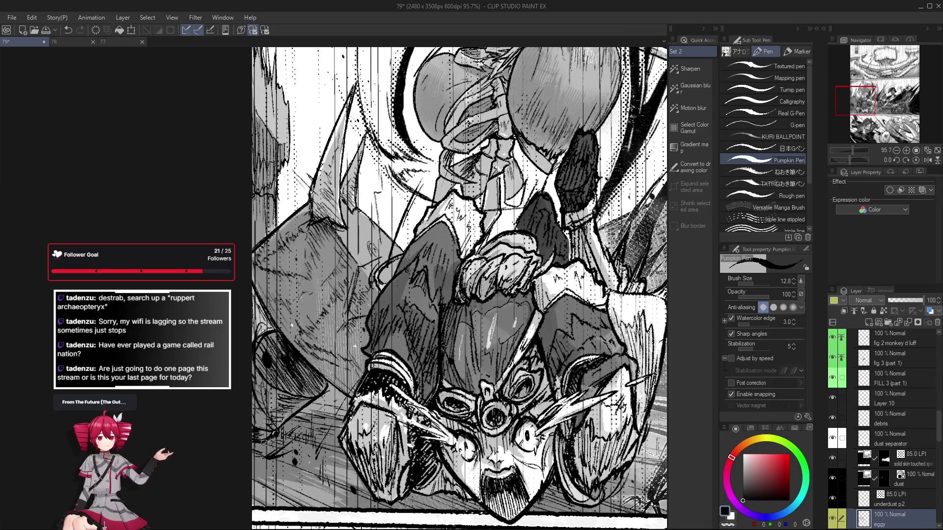
{"action": "scroll", "coordinate": [275, 437], "scroll_direction": "down", "scroll_amount": 2}
{"action": "scroll", "coordinate": [288, 445], "scroll_direction": "down", "scroll_amount": 4}
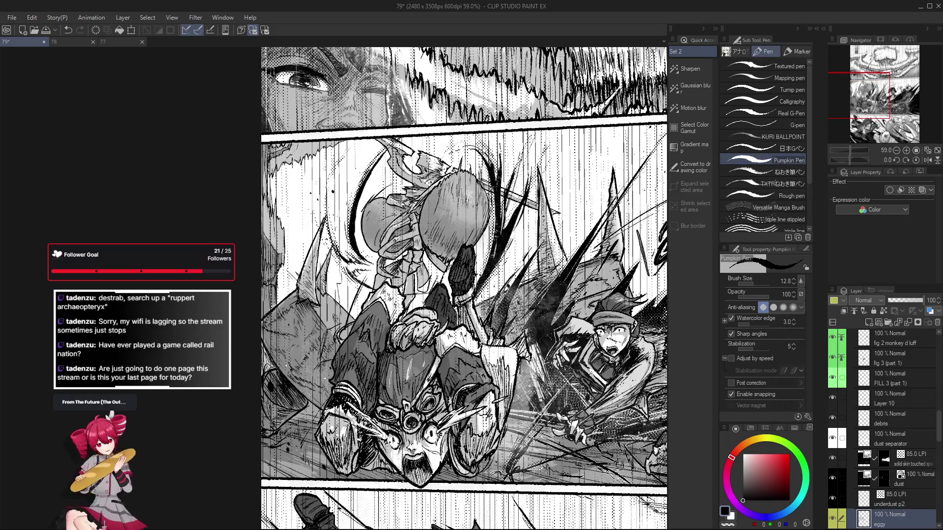
{"action": "key", "text": "h"}
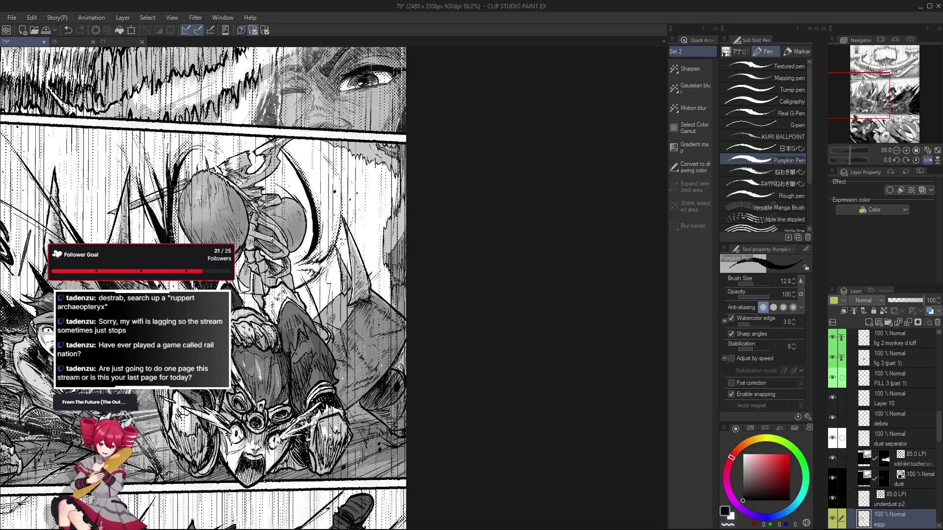
- Rotate the canvas view to roughly 28 degrees over the middle panel
{"action": "mouse_move", "coordinate": [246, 245]}
{"action": "left_mouse_down"}
{"action": "mouse_move", "coordinate": [506, 246]}
{"action": "mouse_move", "coordinate": [471, 305]}
{"action": "left_mouse_up"}
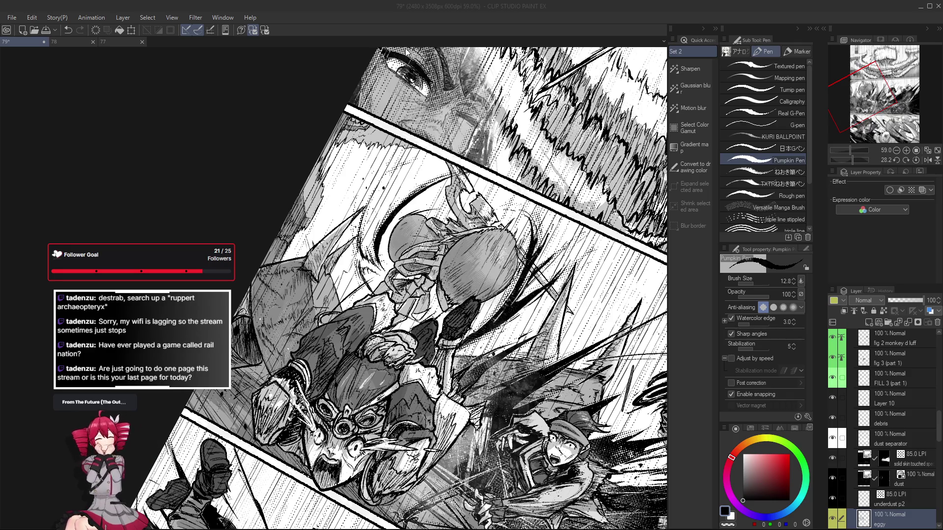
- Straighten the view, flip it back, and draw a short dark ink stroke in the middle panel
{"action": "left_click_drag", "start_coordinate": [405, 53], "coordinate": [301, 108]}
{"action": "key", "text": "h"}
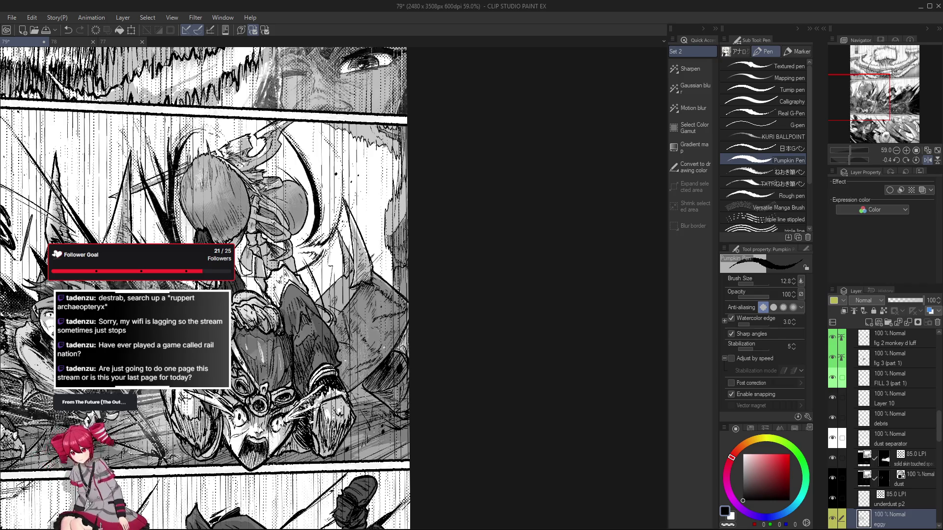
{"action": "left_click_drag", "start_coordinate": [375, 288], "coordinate": [370, 315]}
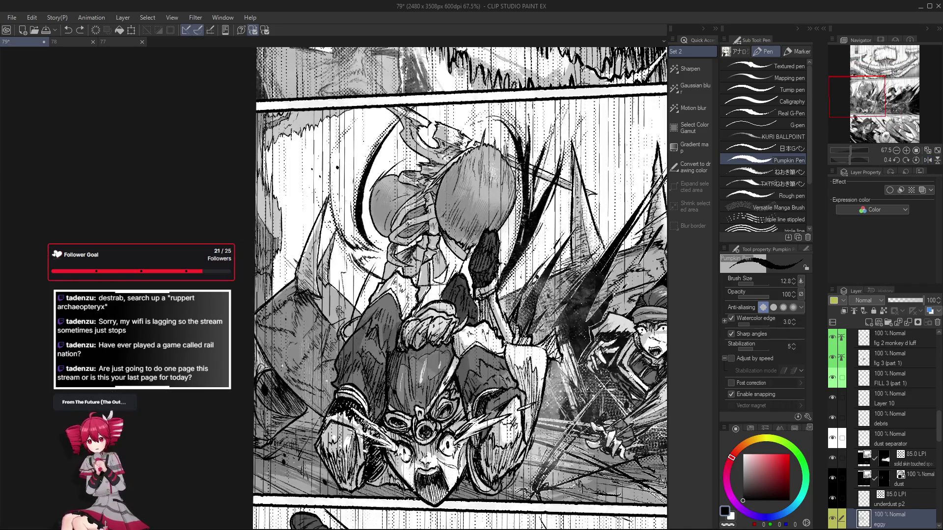
- Toggle the new stroke off and on with undo/redo to compare, keep it, then zoom out
{"action": "scroll", "coordinate": [345, 330], "scroll_direction": "down", "scroll_amount": 3}
{"action": "scroll", "coordinate": [345, 330], "scroll_direction": "up", "scroll_amount": 1}
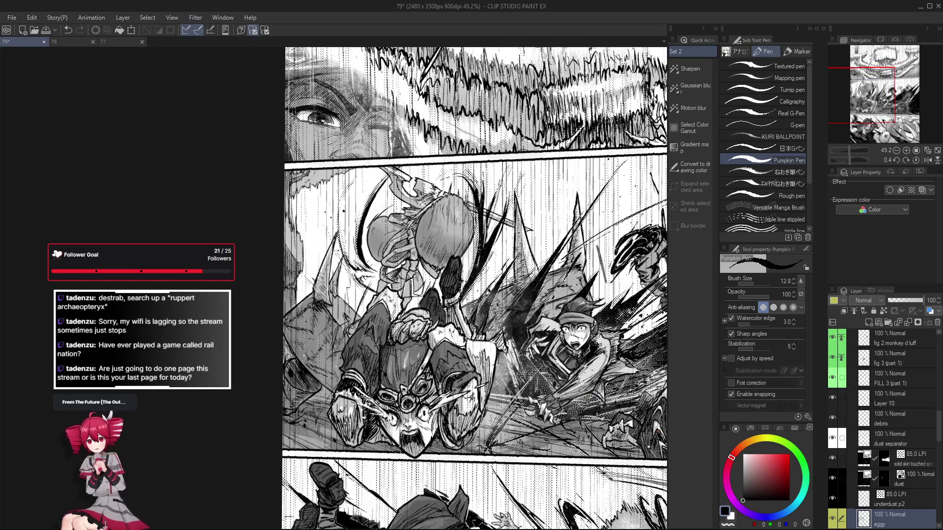
{"action": "key", "text": "ctrl+z"}
{"action": "key", "text": "ctrl+y"}
{"action": "key", "text": "ctrl+z"}
{"action": "key", "text": "ctrl+y"}
{"action": "key", "text": "ctrl+z"}
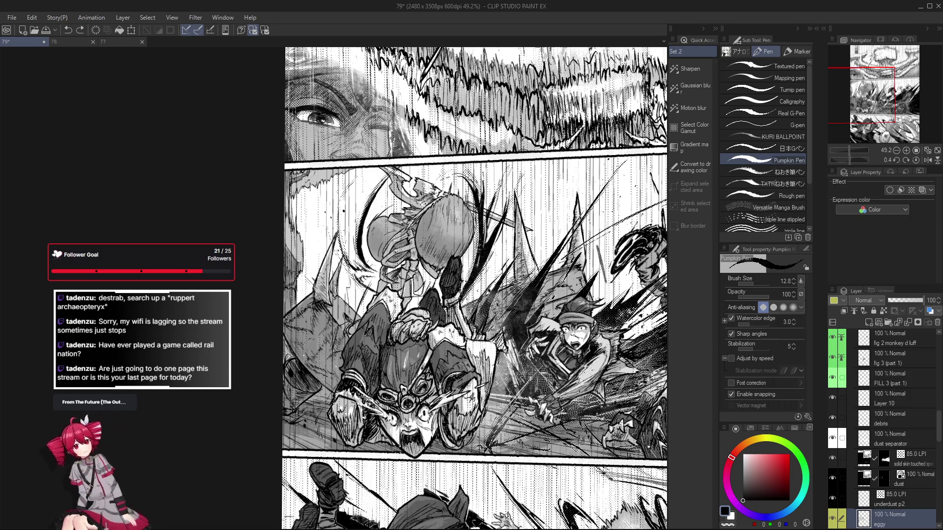
{"action": "key", "text": "ctrl+y"}
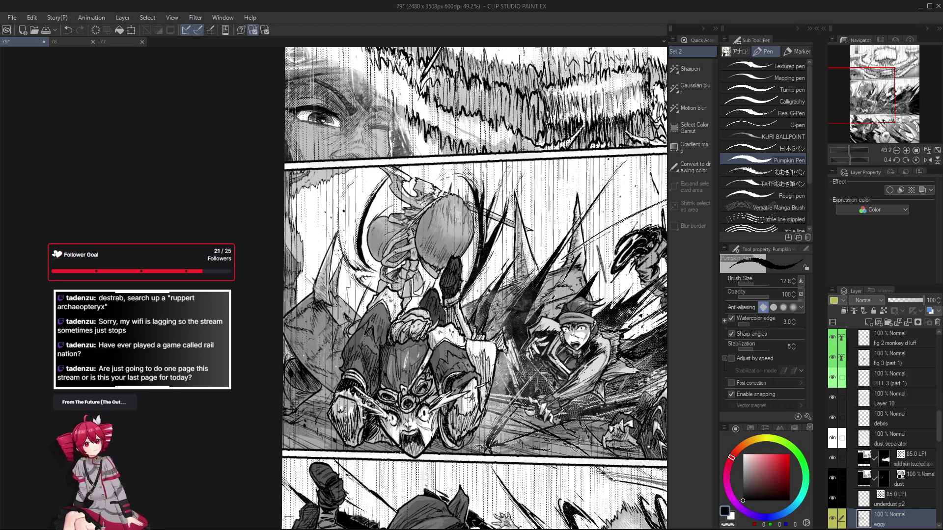
{"action": "key", "text": "ctrl+z"}
{"action": "key", "text": "ctrl+y"}
{"action": "scroll", "coordinate": [334, 302], "scroll_direction": "down", "scroll_amount": 2}
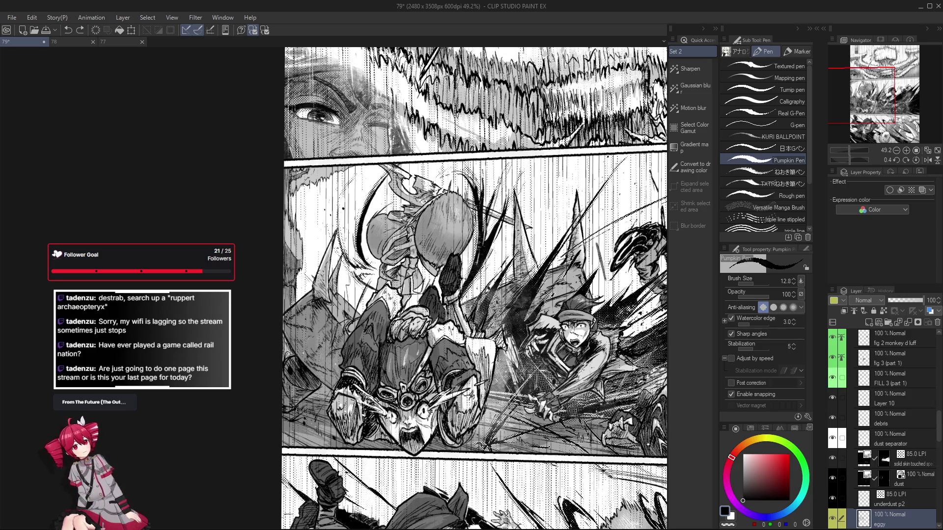
{"action": "scroll", "coordinate": [351, 332], "scroll_direction": "down", "scroll_amount": 2}
{"action": "scroll", "coordinate": [351, 332], "scroll_direction": "down", "scroll_amount": 3}
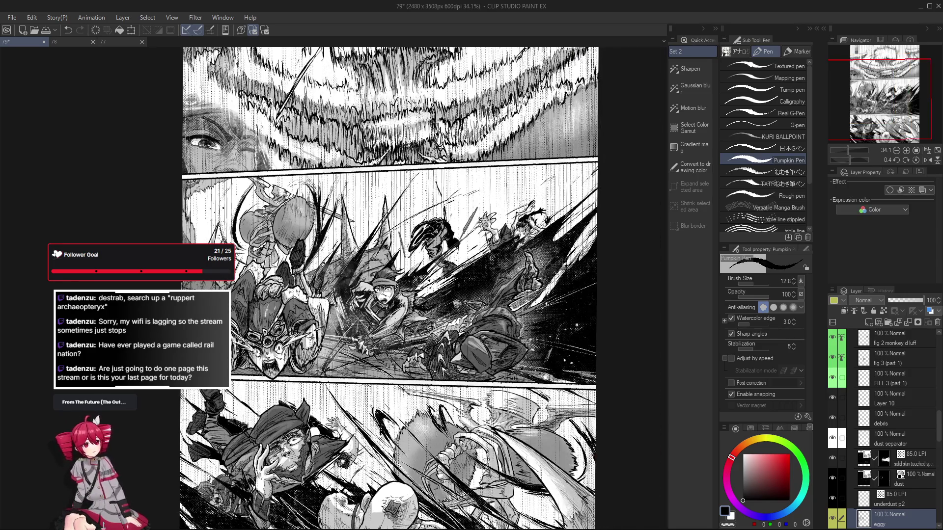
- Zoom in and out on the bottom panel with the fallen fighter and hulking creature
{"action": "scroll", "coordinate": [307, 302], "scroll_direction": "up", "scroll_amount": 2}
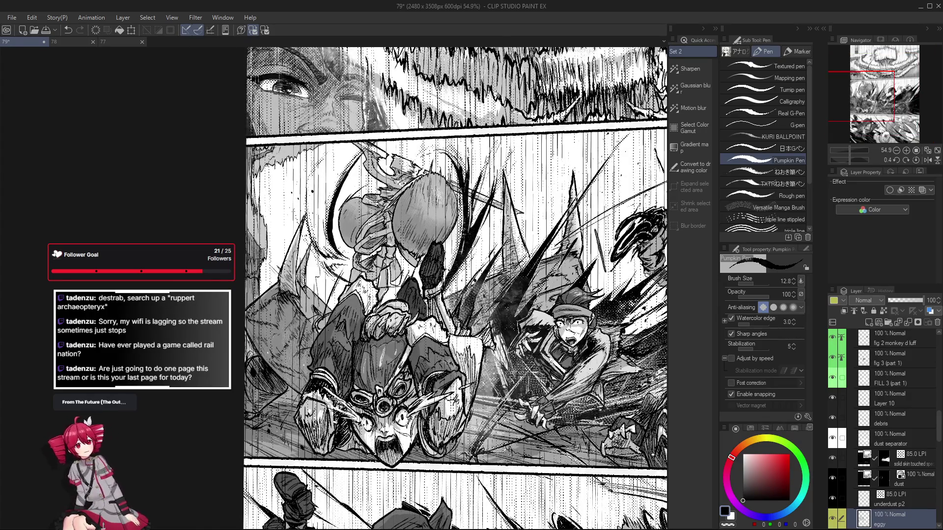
{"action": "scroll", "coordinate": [344, 307], "scroll_direction": "down", "scroll_amount": 2}
{"action": "scroll", "coordinate": [343, 306], "scroll_direction": "up", "scroll_amount": 1}
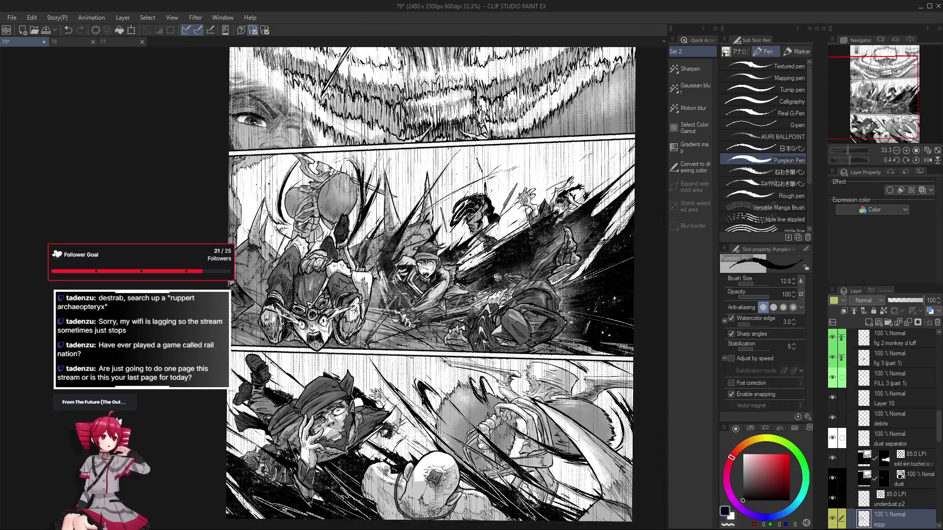
{"action": "scroll", "coordinate": [344, 306], "scroll_direction": "down", "scroll_amount": 2}
{"action": "scroll", "coordinate": [516, 420], "scroll_direction": "up", "scroll_amount": 2}
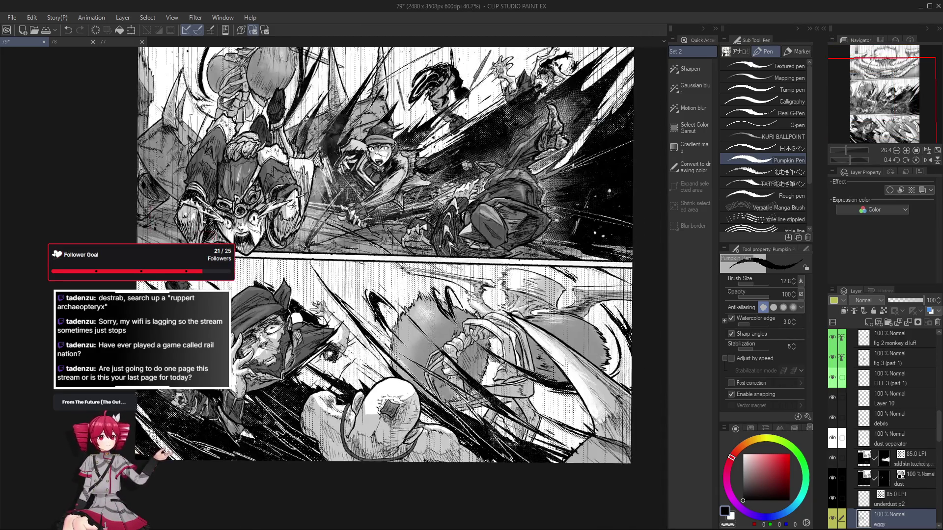
{"action": "scroll", "coordinate": [512, 352], "scroll_direction": "up", "scroll_amount": 3}
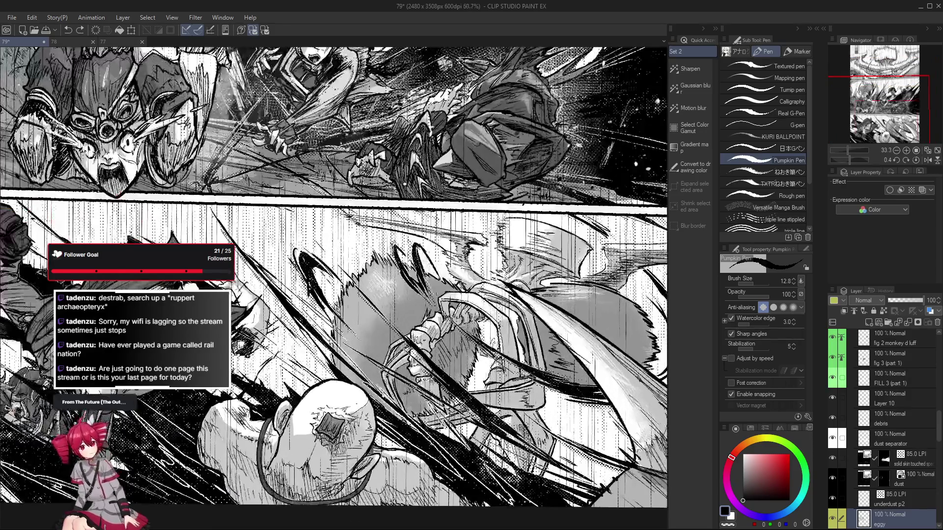
- Pick artwork with the Object tool until P3 EGGY is active, then return to the Pen and zoom out
{"action": "key", "text": "o"}
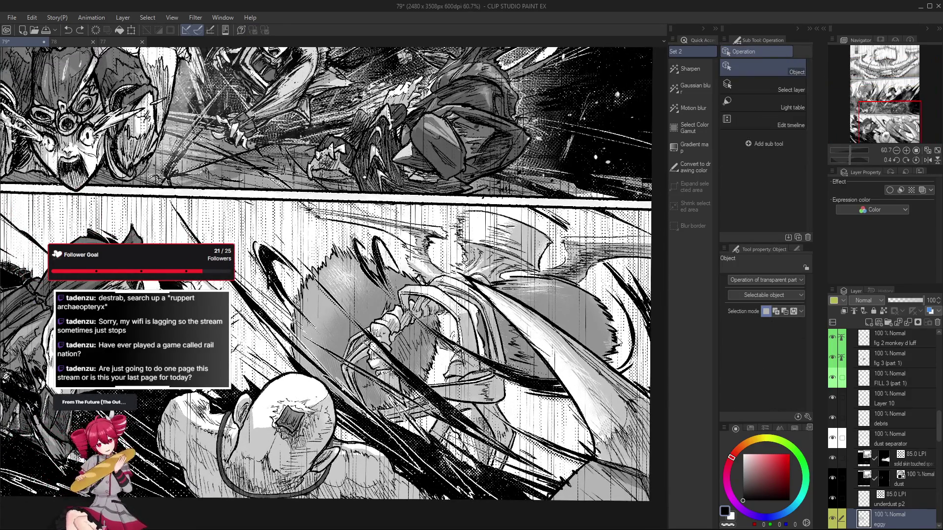
{"action": "left_click", "coordinate": [614, 344]}
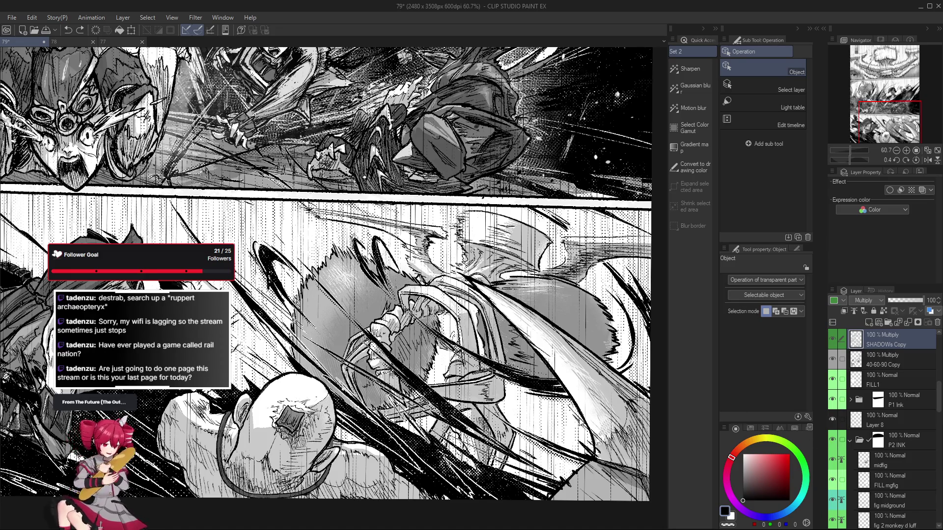
{"action": "left_click", "coordinate": [550, 402]}
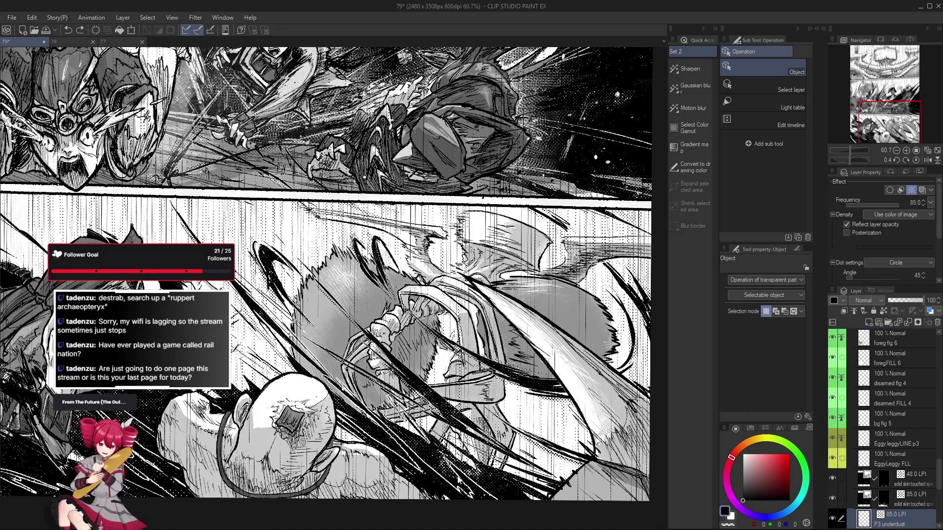
{"action": "left_click", "coordinate": [502, 409]}
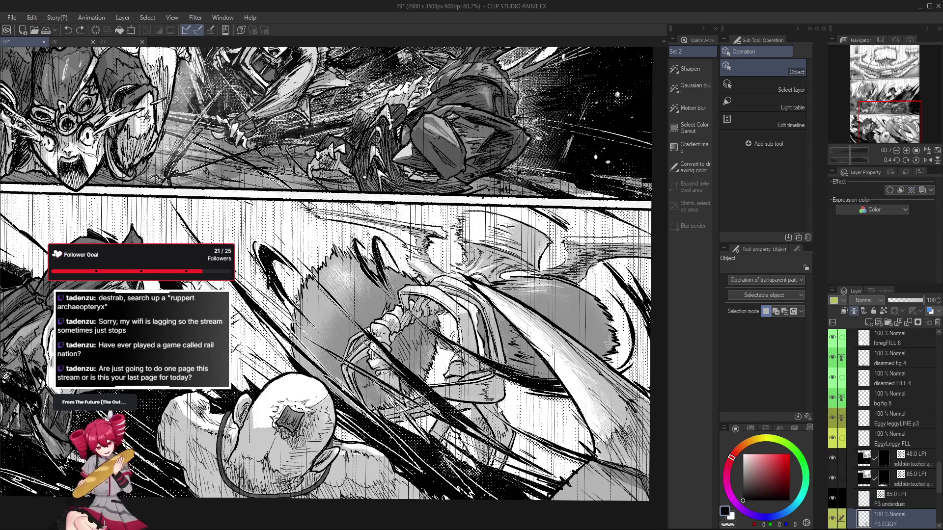
{"action": "key", "text": "p"}
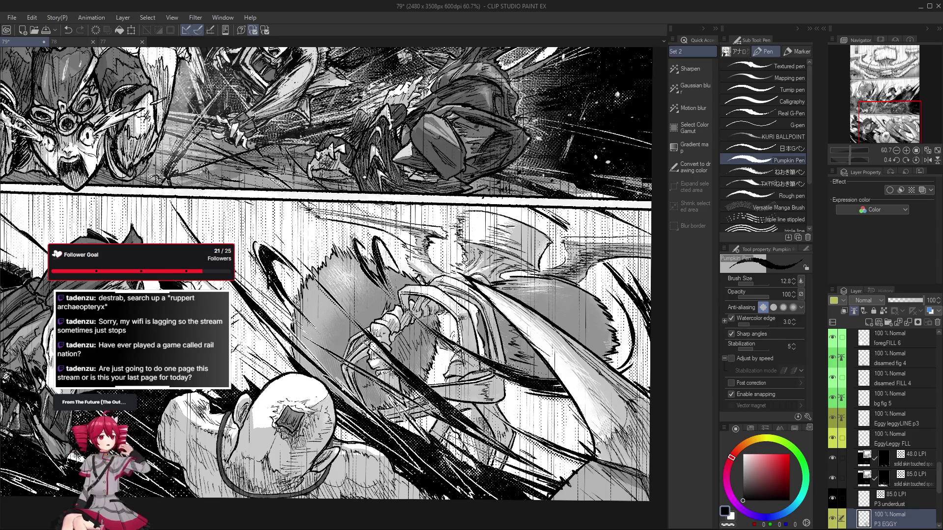
{"action": "scroll", "coordinate": [472, 328], "scroll_direction": "up", "scroll_amount": 1}
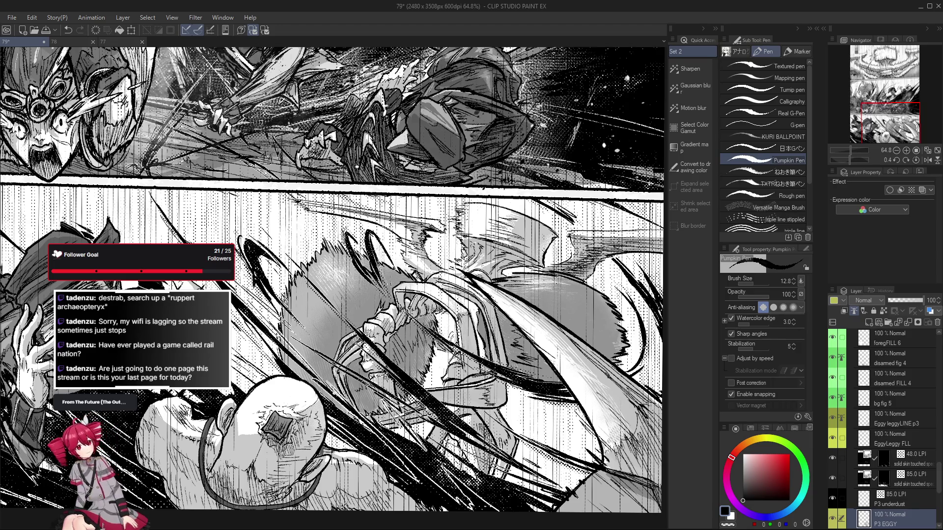
{"action": "scroll", "coordinate": [466, 316], "scroll_direction": "down", "scroll_amount": 5}
{"action": "scroll", "coordinate": [466, 318], "scroll_direction": "up", "scroll_amount": 1}
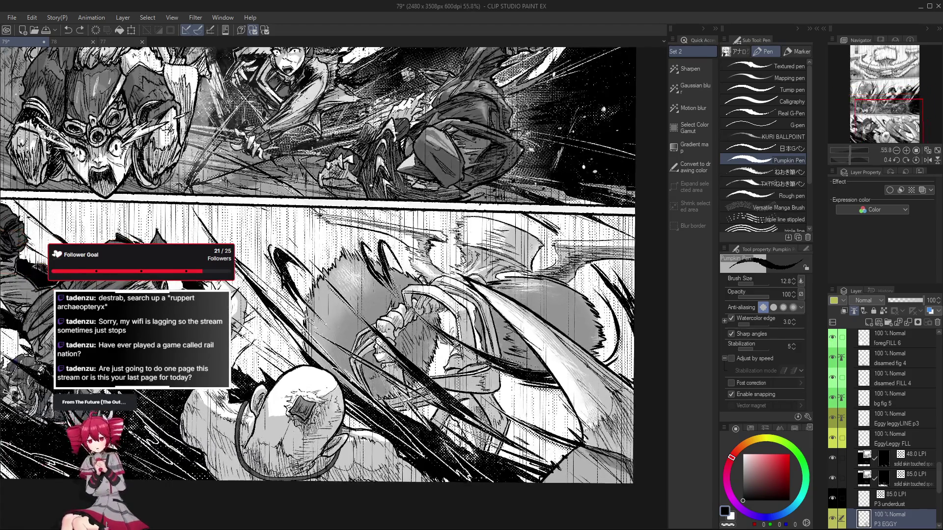
{"action": "scroll", "coordinate": [465, 318], "scroll_direction": "down", "scroll_amount": 3}
{"action": "scroll", "coordinate": [465, 318], "scroll_direction": "down", "scroll_amount": 2}
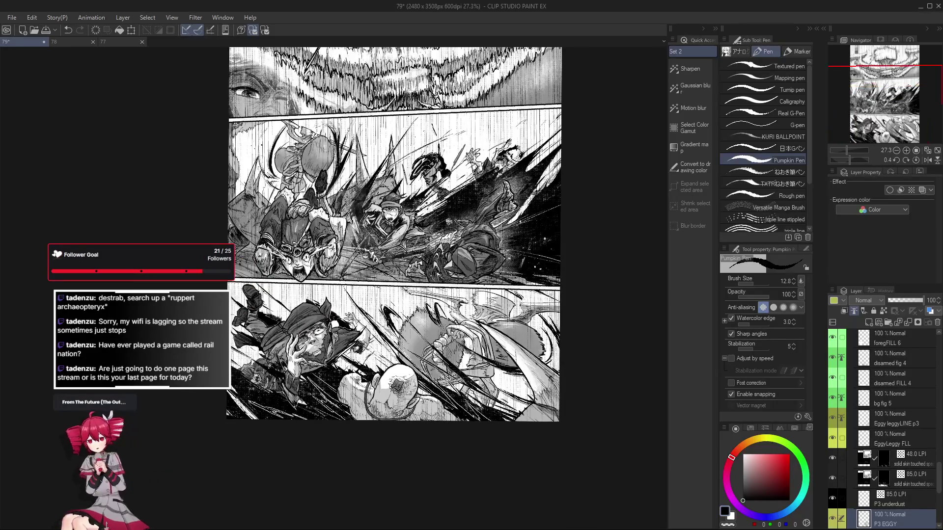